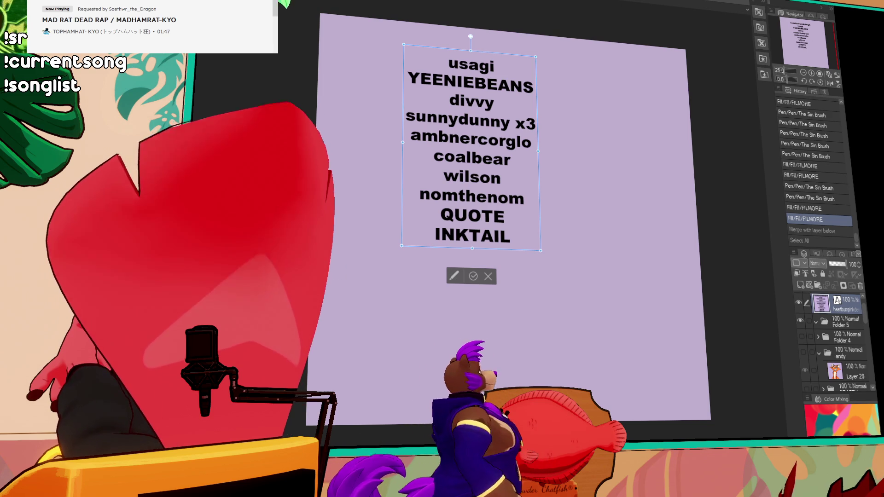
- Commit the names text, add a raster layer, rename Folder 5 to USAGI and hide the names layer
left_click(800, 317)
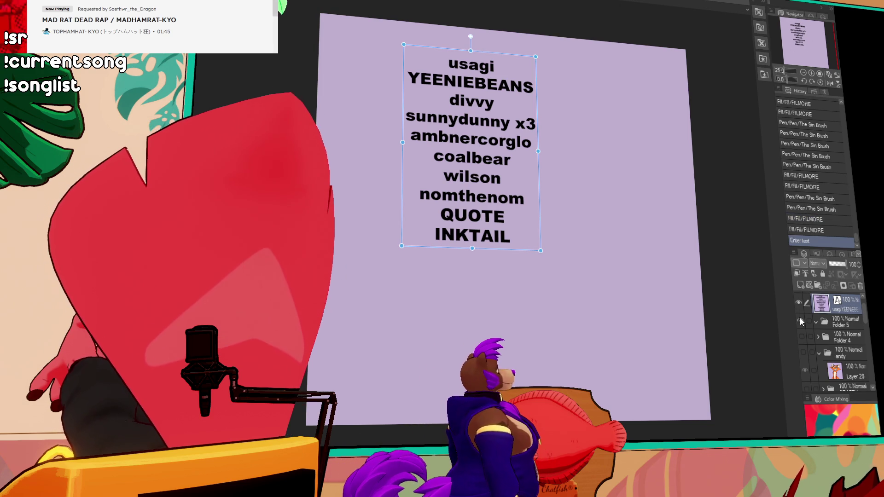
left_click(801, 285)
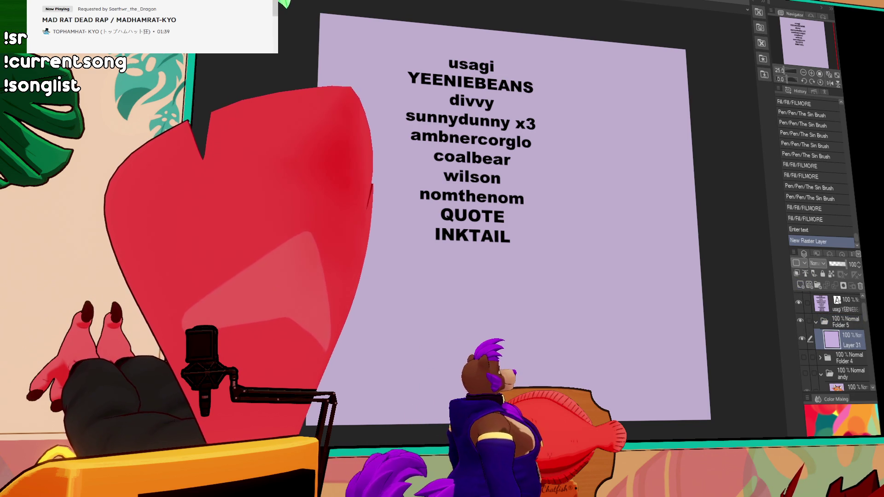
left_click(847, 324)
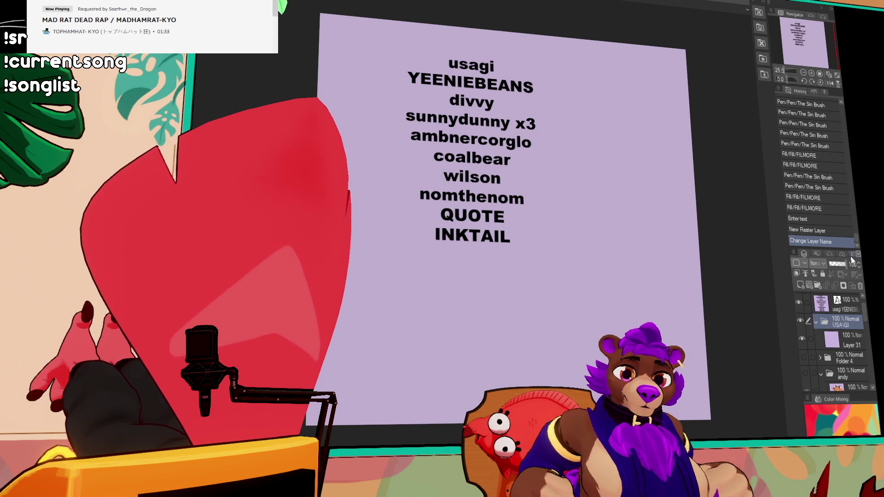
type("USAGI")
key("Return")
left_click(847, 340)
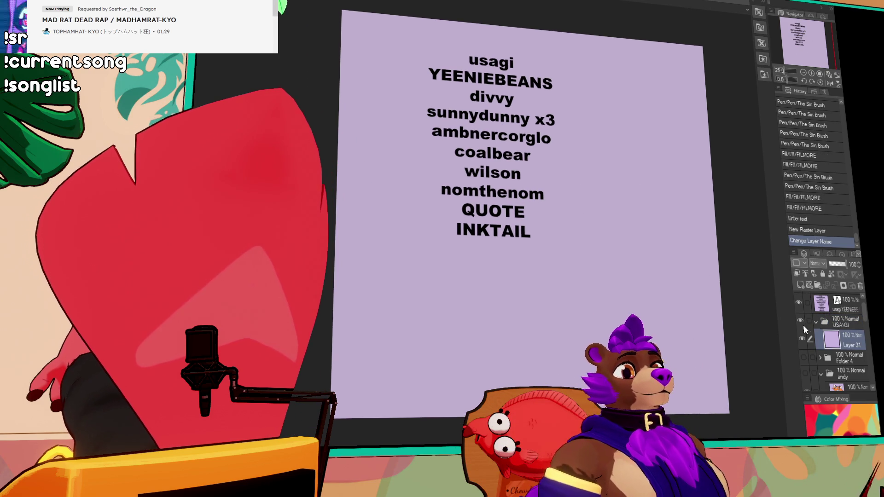
left_click(799, 303)
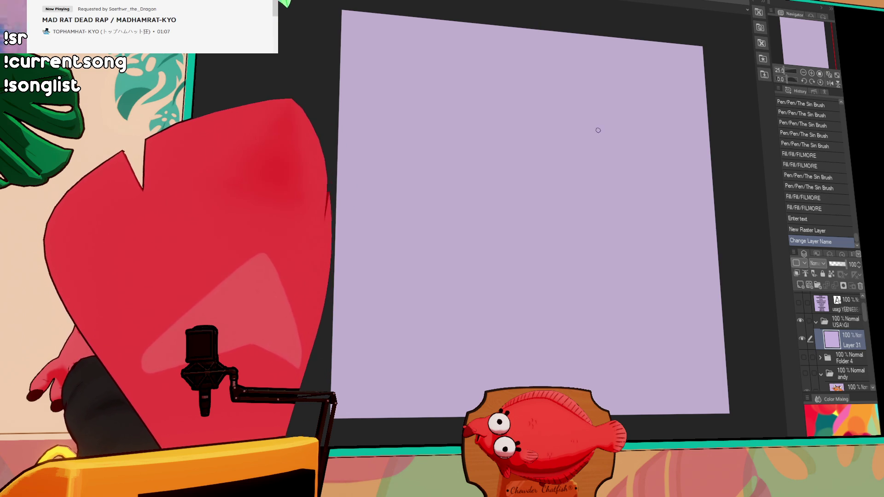
left_click_drag(576, 147, 505, 184)
key("ctrl+z")
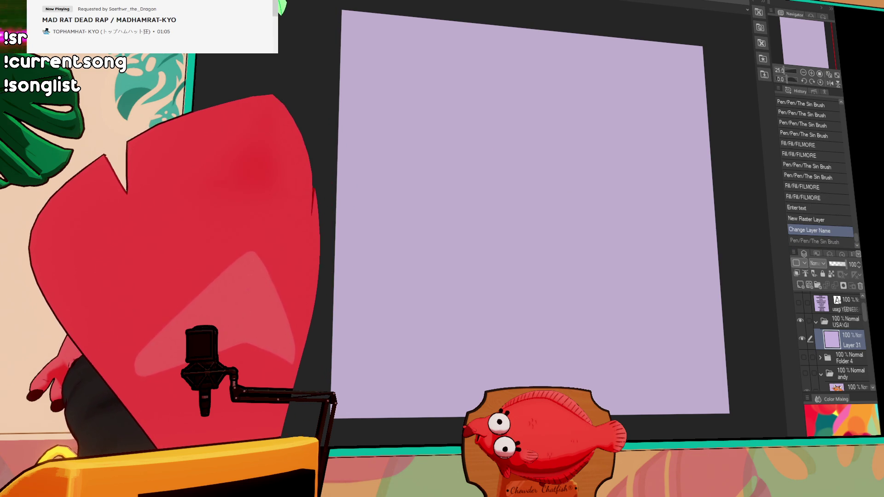
mouse_move(595, 121)
left_mouse_down()
mouse_move(503, 115)
mouse_move(498, 177)
left_mouse_up()
key("ctrl+z")
left_click_drag(576, 103, 562, 157)
key("ctrl+z")
left_click_drag(598, 118, 510, 154)
key("ctrl+z")
mouse_move(593, 137)
left_mouse_down()
mouse_move(599, 122)
mouse_move(572, 162)
left_mouse_up()
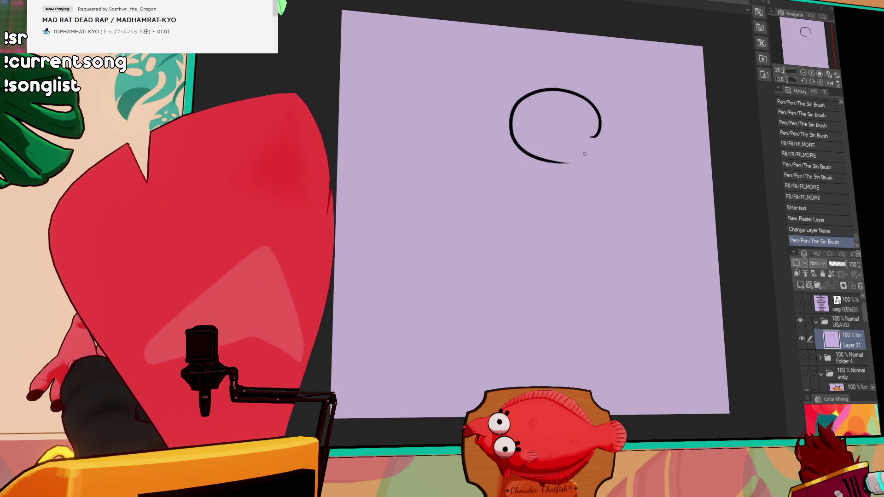
key("ctrl+z")
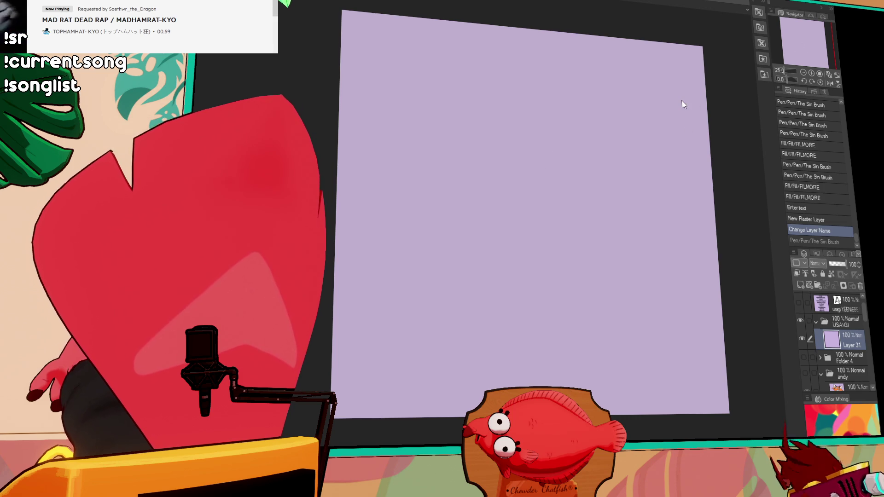
- Ink the snout's lower curve and a rounder closed loop, retrying strokes until they look right
mouse_move(528, 104)
left_mouse_down()
mouse_move(494, 155)
mouse_move(582, 149)
left_mouse_up()
key("ctrl+z")
key("ctrl+z")
left_click_drag(480, 136, 594, 137)
key("ctrl+z")
left_click_drag(480, 136, 603, 132)
- Draw the grinning mouth, sweat drop and a deeper lower lip, and detail the snout's left edge
key("ctrl+z")
left_click_drag(548, 99, 553, 78)
mouse_move(584, 118)
left_mouse_down()
mouse_move(523, 136)
mouse_move(526, 143)
mouse_move(557, 139)
left_mouse_up()
left_click_drag(556, 194, 562, 182)
mouse_move(509, 125)
left_mouse_down()
mouse_move(529, 110)
mouse_move(588, 159)
left_mouse_up()
key("ctrl+z")
mouse_move(489, 214)
left_mouse_down()
mouse_move(529, 225)
mouse_move(553, 195)
left_mouse_up()
key("ctrl+z")
mouse_move(483, 213)
left_mouse_down()
mouse_move(548, 213)
mouse_move(566, 185)
left_mouse_up()
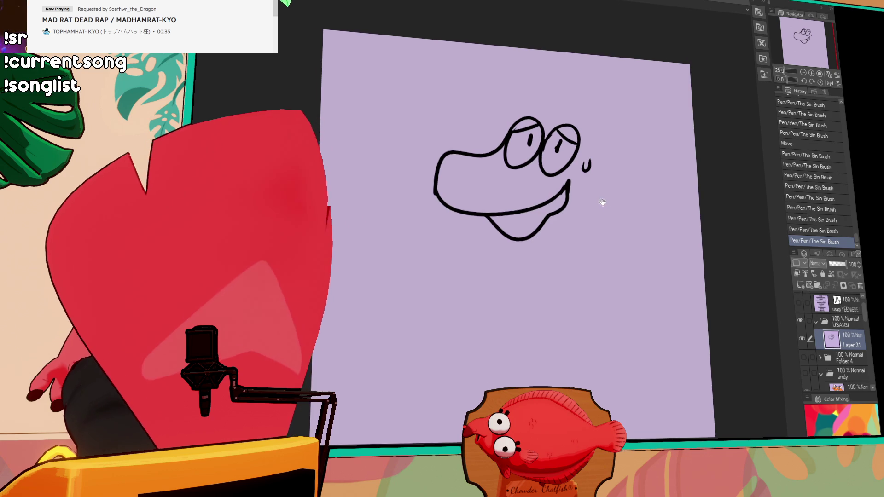
left_click_drag(597, 199, 602, 188)
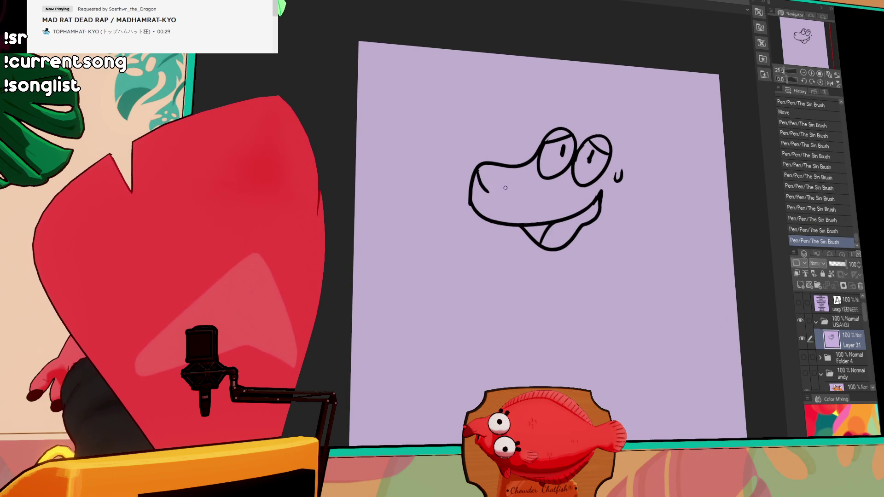
left_click_drag(477, 169, 488, 189)
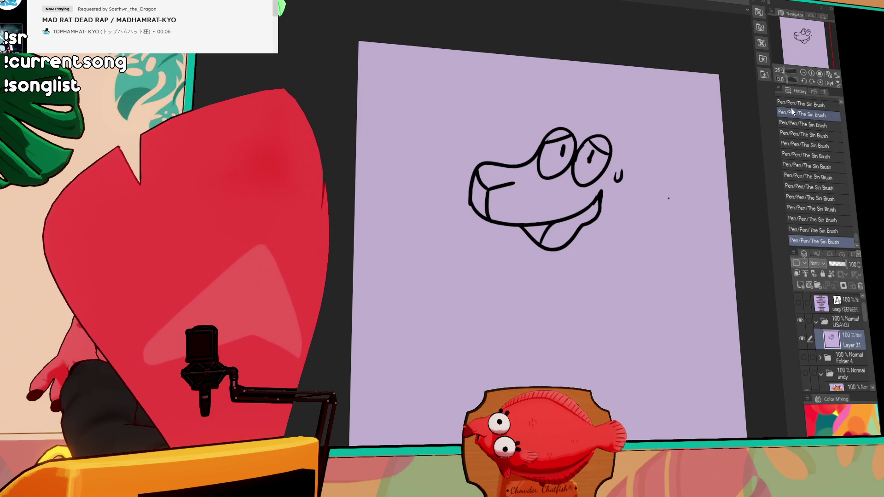
- Draw a looping hair tuft on top of the dog's head
key("ctrl+z")
left_click_drag(627, 130, 634, 147)
key("ctrl+z")
left_click_drag(620, 115, 595, 115)
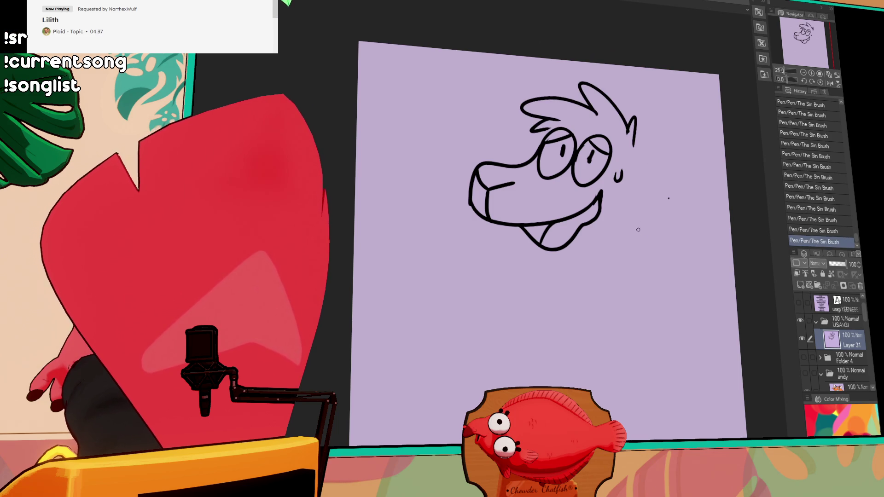
- Reposition the drawing and draw a long floppy ear sweeping right from the head
left_click_drag(639, 184, 625, 215)
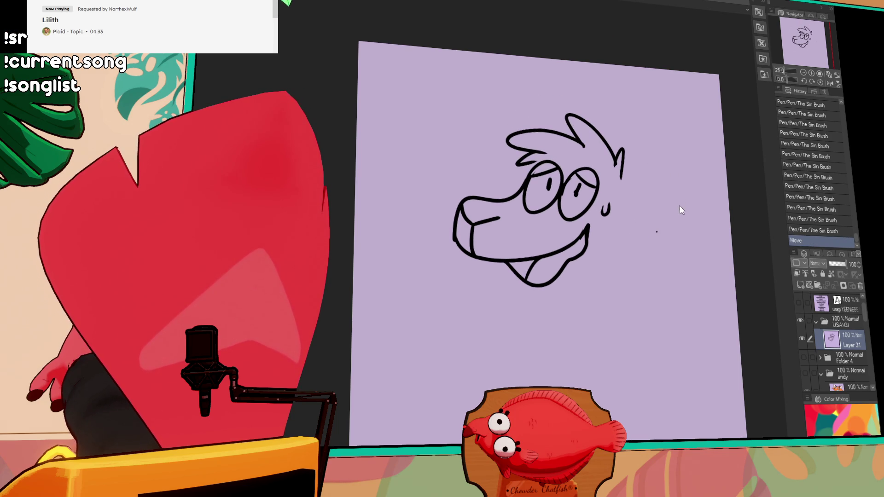
mouse_move(625, 172)
left_mouse_down()
mouse_move(723, 237)
mouse_move(620, 222)
left_mouse_up()
key("ctrl+z")
left_click_drag(684, 278, 638, 241)
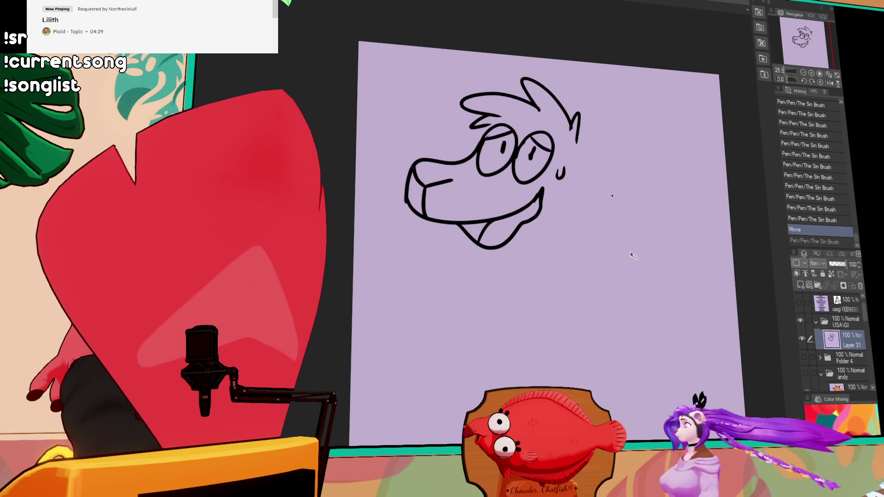
left_click(611, 195)
mouse_move(578, 138)
left_mouse_down()
mouse_move(715, 219)
mouse_move(582, 159)
left_mouse_up()
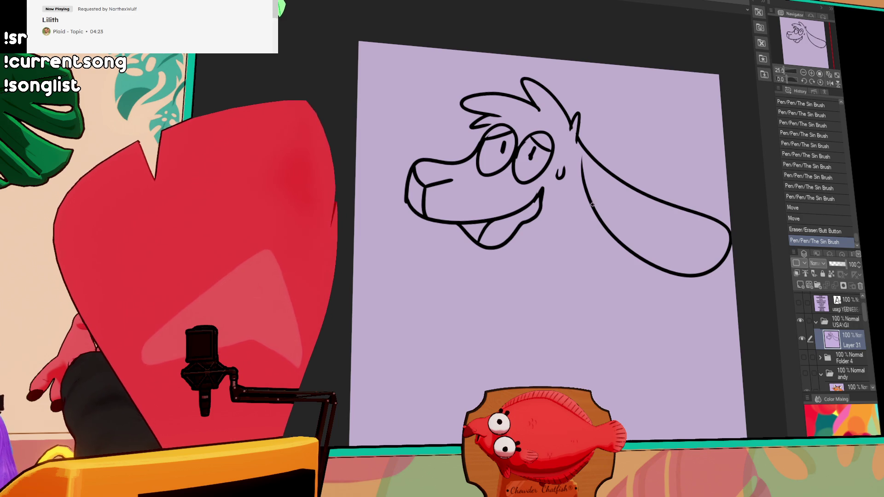
left_click_drag(404, 129, 478, 177)
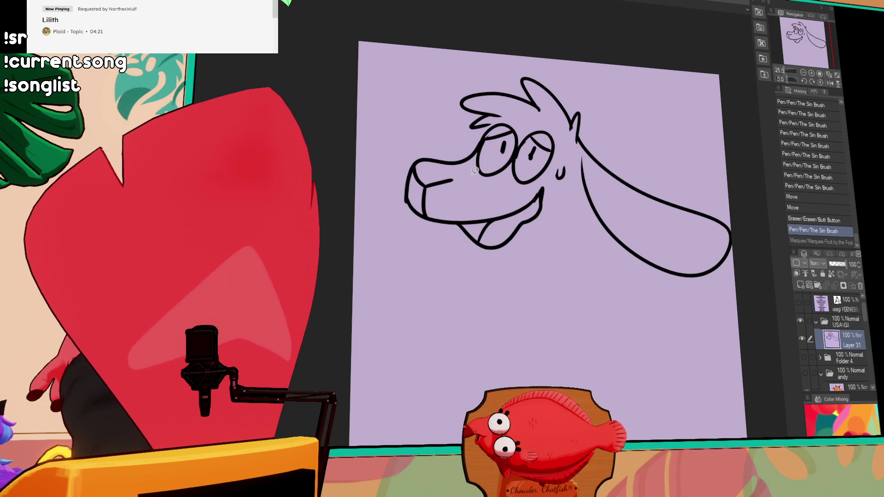
- Lasso the snout, nudge it slightly right, deselect, and erase the lines near it
left_click_drag(388, 151, 567, 202)
left_click_drag(518, 190, 520, 189)
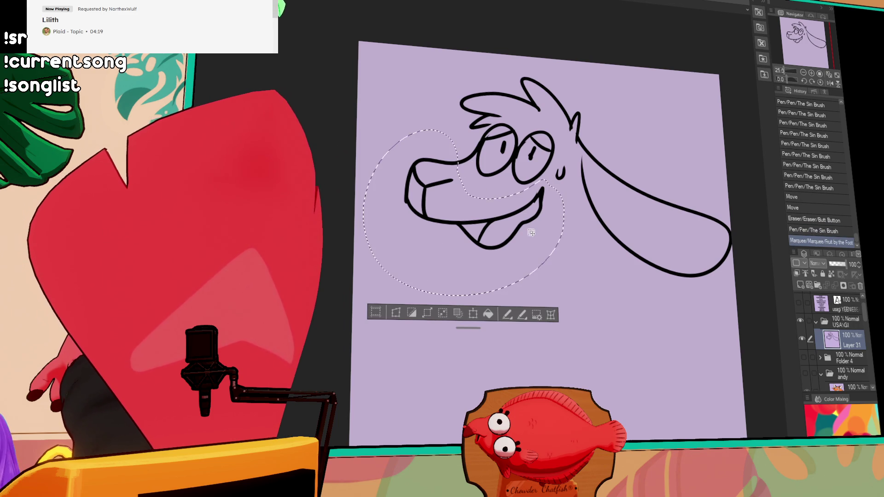
key("ctrl+d")
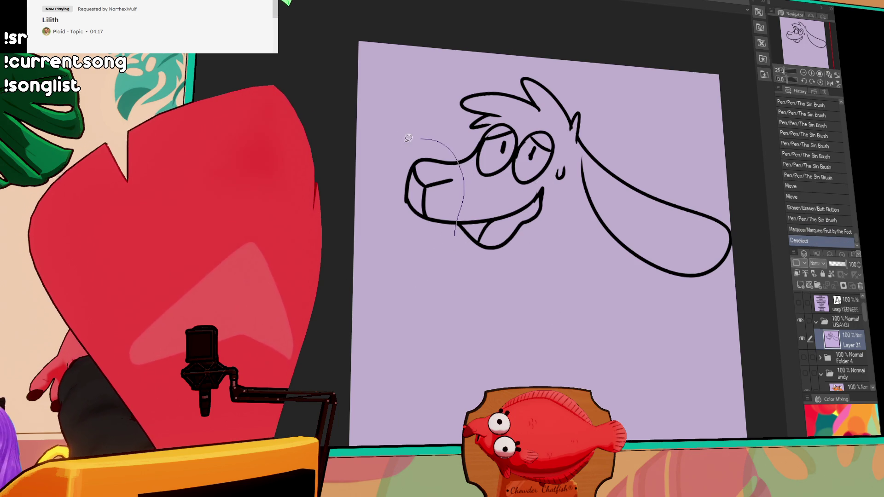
left_click_drag(442, 262, 443, 265)
left_click_drag(433, 198, 443, 198)
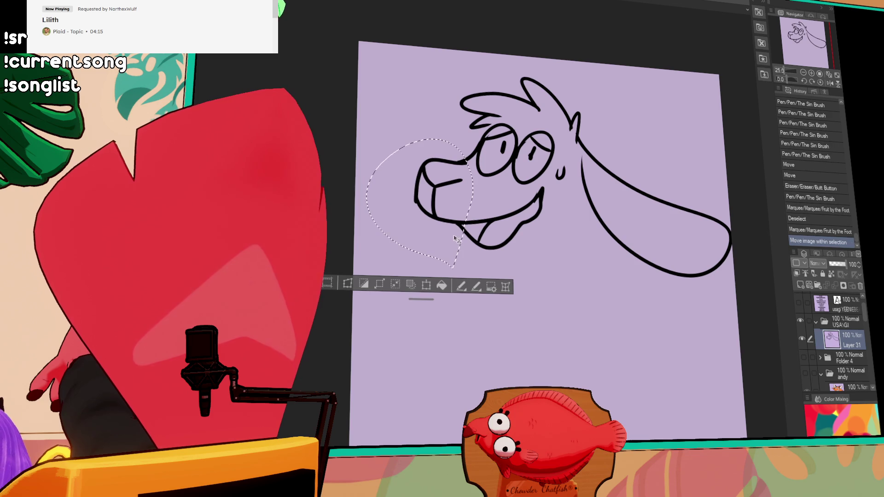
key("ctrl+d")
mouse_move(523, 205)
left_mouse_down()
mouse_move(613, 197)
mouse_move(606, 195)
left_mouse_up()
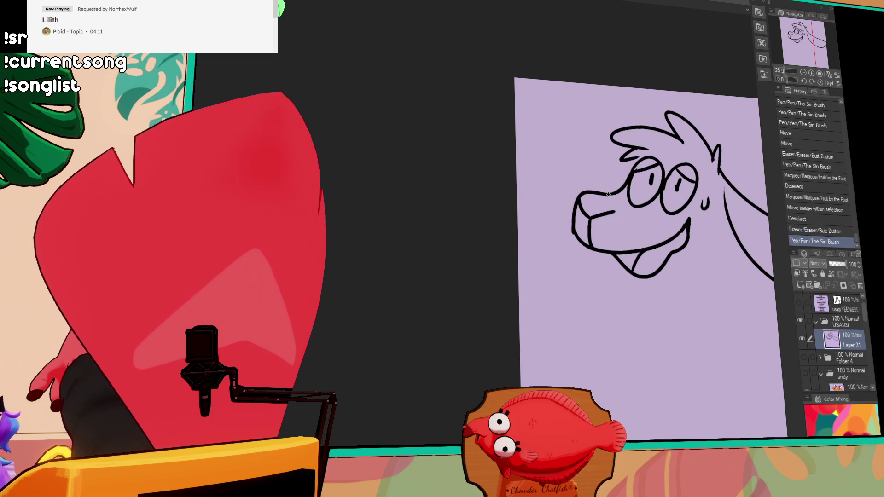
key("ctrl+z")
key("ctrl+y")
- Redraw the lower lip and a long lower jaw line beneath the grin
left_click_drag(720, 206, 692, 202)
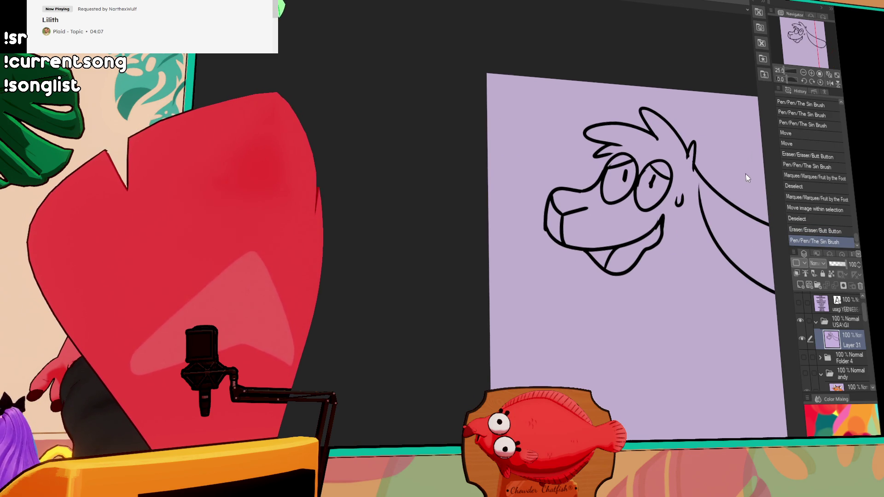
left_click_drag(594, 258, 637, 262)
key("ctrl+z")
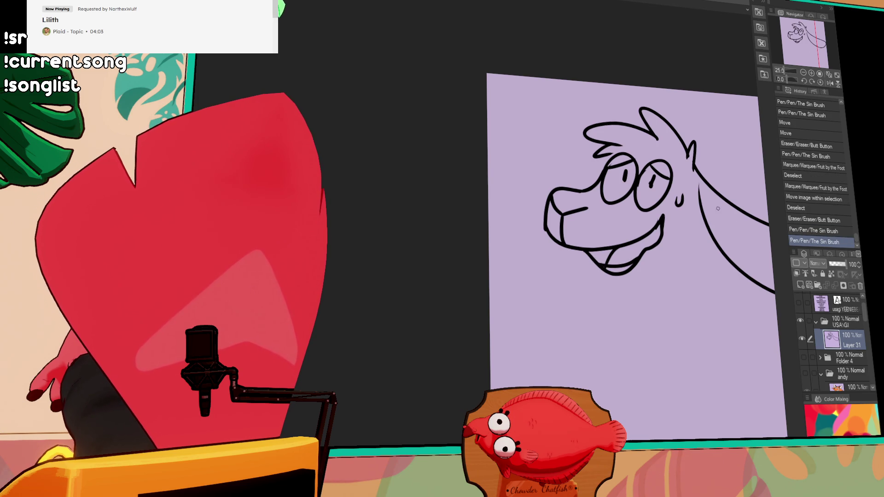
left_click_drag(718, 208, 668, 215)
mouse_move(556, 272)
left_mouse_down()
mouse_move(577, 285)
mouse_move(645, 271)
left_mouse_up()
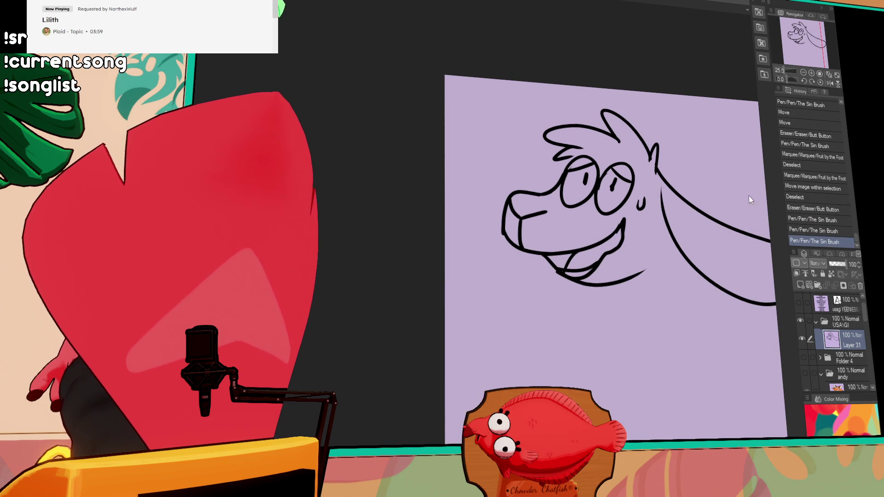
mouse_move(704, 317)
left_mouse_down()
mouse_move(652, 263)
mouse_move(651, 284)
left_mouse_up()
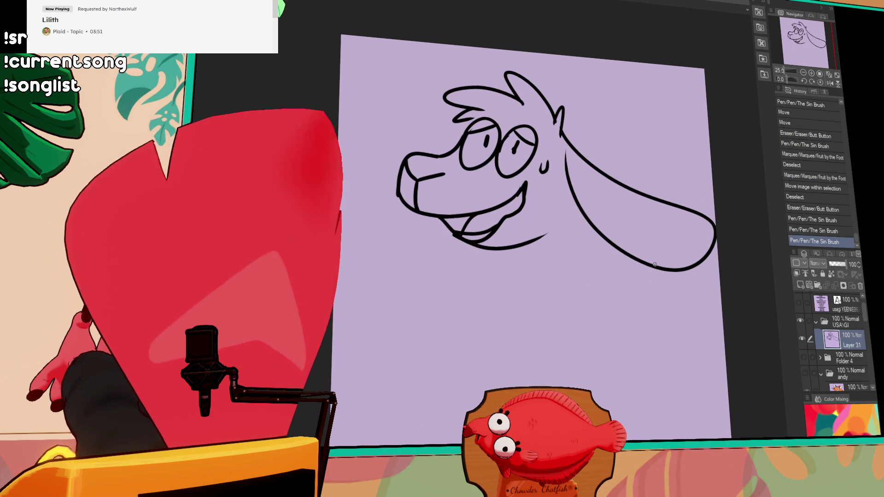
- Extend the lower jaw and draw a long neck curve down-left, fixing the under-chin lines
left_click_drag(641, 256, 642, 256)
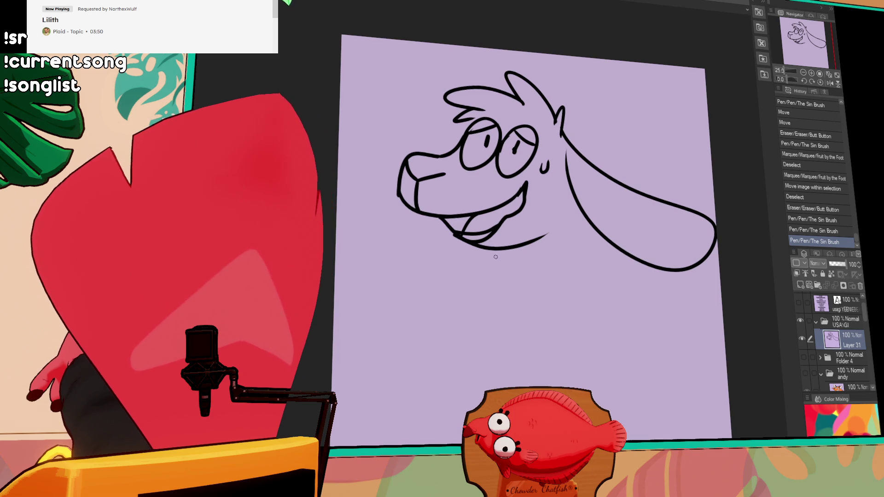
mouse_move(474, 244)
left_mouse_down()
mouse_move(502, 243)
mouse_move(529, 221)
left_mouse_up()
left_click_drag(597, 246, 609, 232)
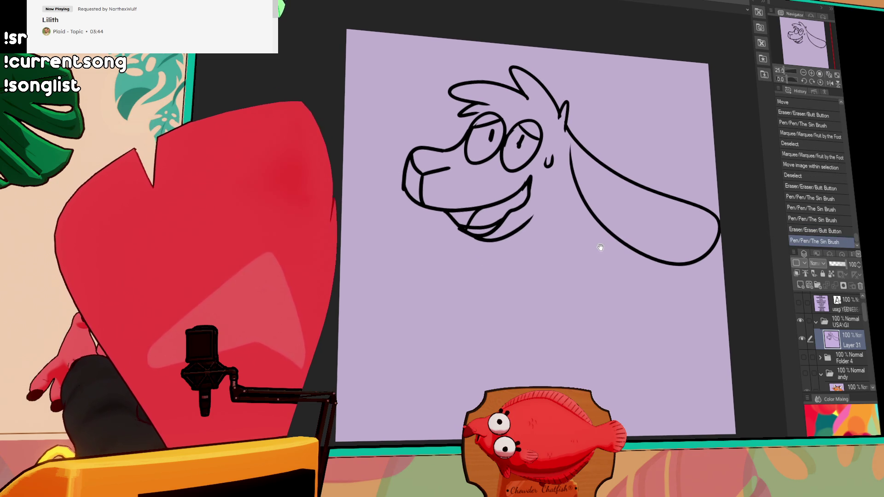
left_click_drag(459, 230, 402, 342)
key("ctrl+z")
key("ctrl+z")
left_click_drag(464, 229, 382, 322)
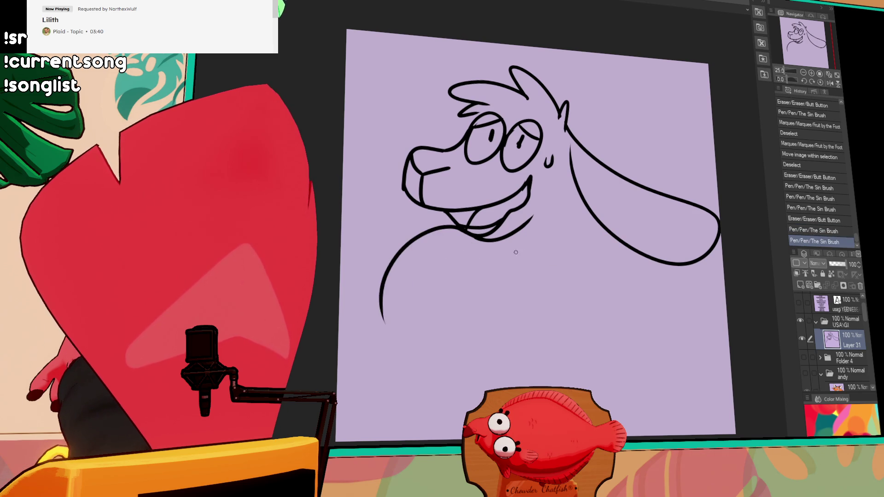
key("ctrl+z")
left_click_drag(509, 243, 357, 385)
left_click_drag(493, 248, 506, 243)
mouse_move(508, 243)
left_mouse_down()
mouse_move(502, 240)
mouse_move(526, 226)
mouse_move(494, 241)
left_mouse_up()
- Redraw the chest arc and a wider ear arc sweeping down the right side
key("ctrl+z")
left_click_drag(539, 239, 465, 374)
key("ctrl+z")
left_click_drag(549, 232, 459, 374)
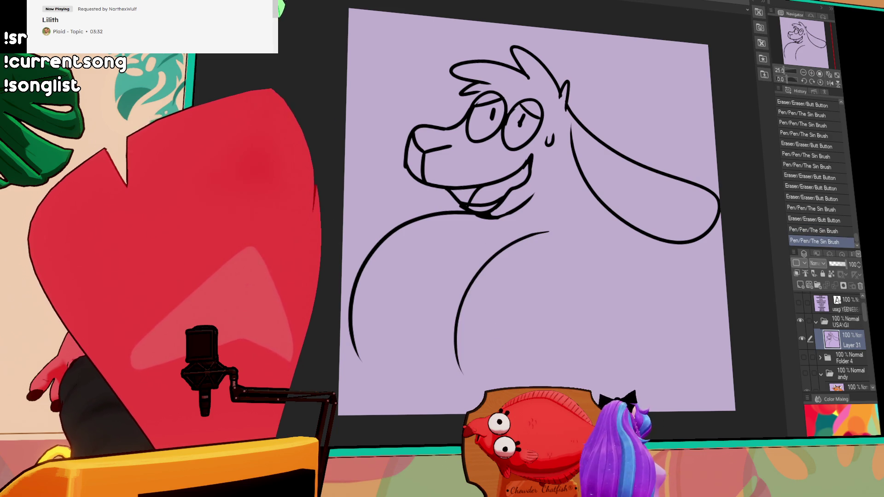
left_click_drag(635, 236, 676, 275)
key("ctrl+z")
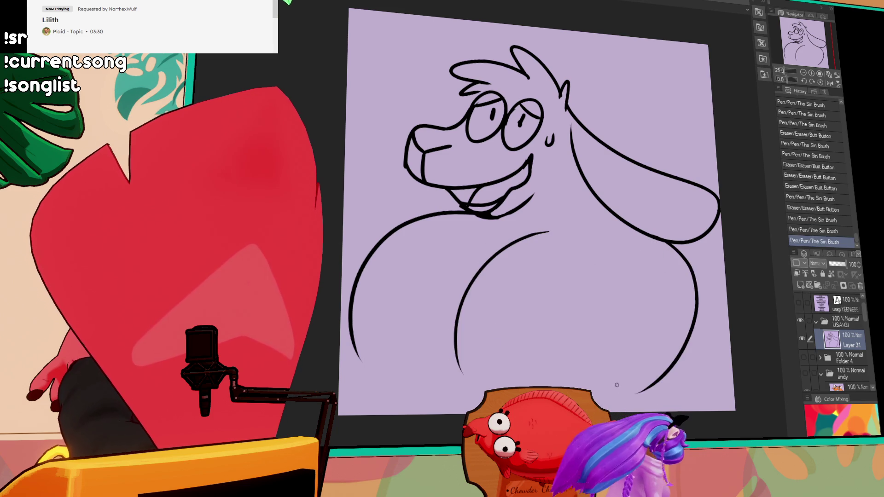
mouse_move(669, 243)
left_mouse_down()
mouse_move(714, 323)
mouse_move(628, 395)
left_mouse_up()
key("ctrl+z")
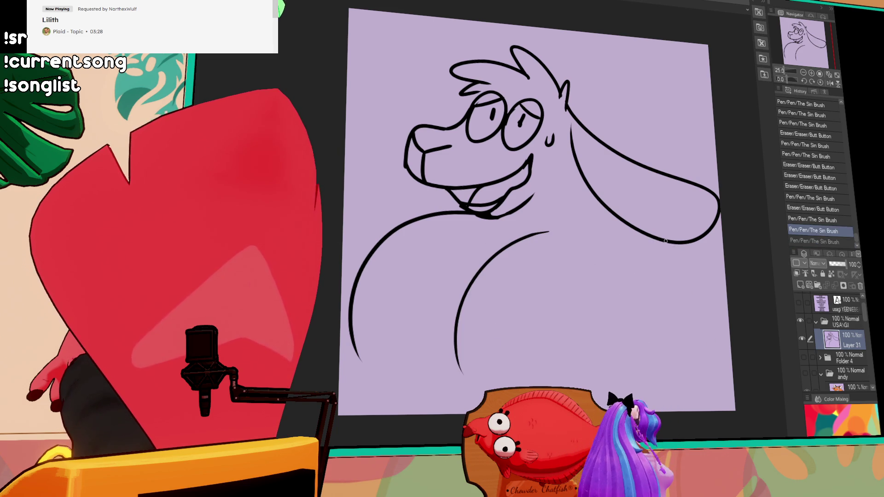
left_click_drag(670, 244, 636, 401)
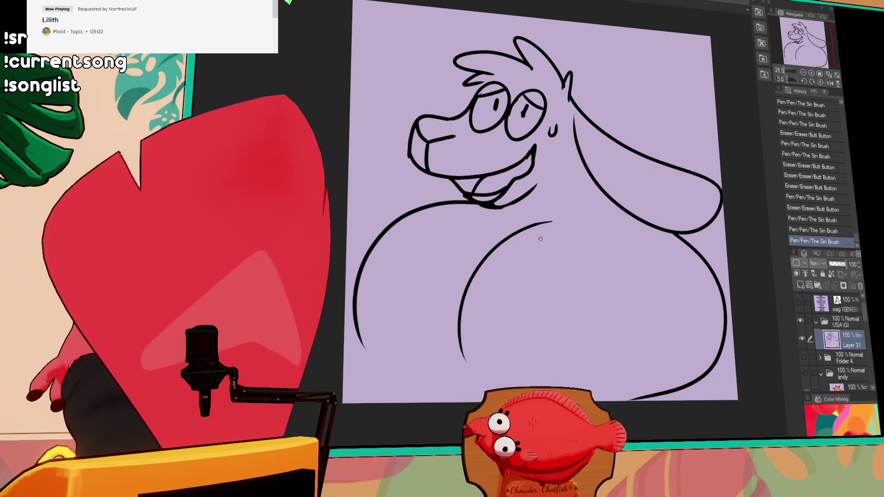
- Shift the belly curve down-left and draw the inverted-V arm lines across the chest
left_click_drag(509, 381, 576, 203)
left_click_drag(507, 276, 501, 293)
key("ctrl+d")
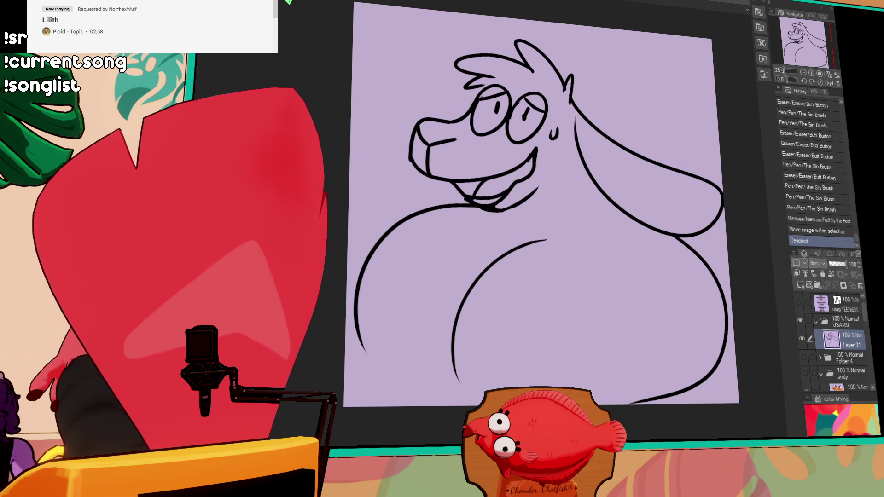
key("ctrl+z")
mouse_move(440, 190)
left_mouse_down()
mouse_move(364, 240)
mouse_move(406, 197)
mouse_move(357, 276)
left_mouse_up()
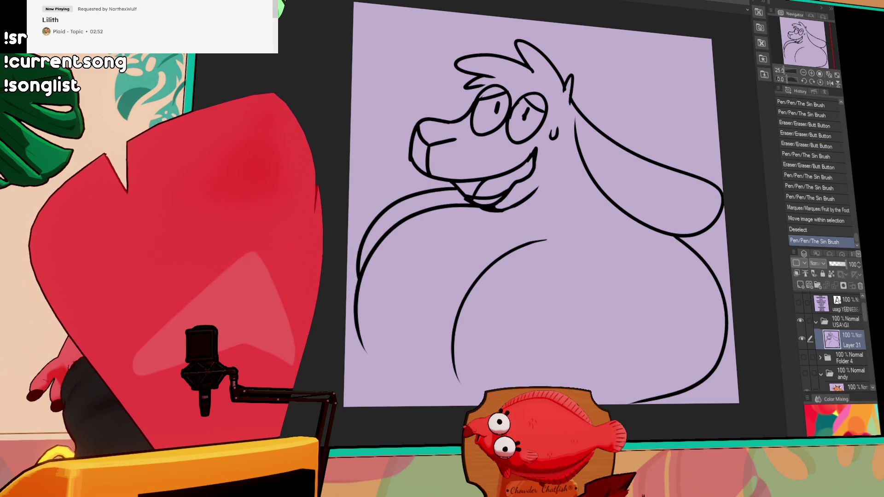
left_click_drag(402, 303, 403, 318)
key("ctrl+z")
mouse_move(359, 289)
left_mouse_down()
mouse_move(433, 323)
mouse_move(456, 378)
mouse_move(617, 403)
left_mouse_up()
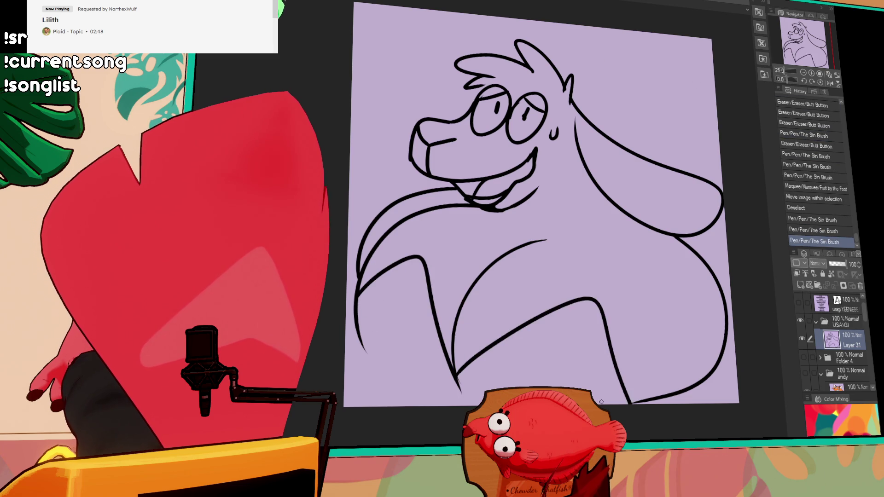
key("ctrl+z")
left_click_drag(457, 378, 617, 403)
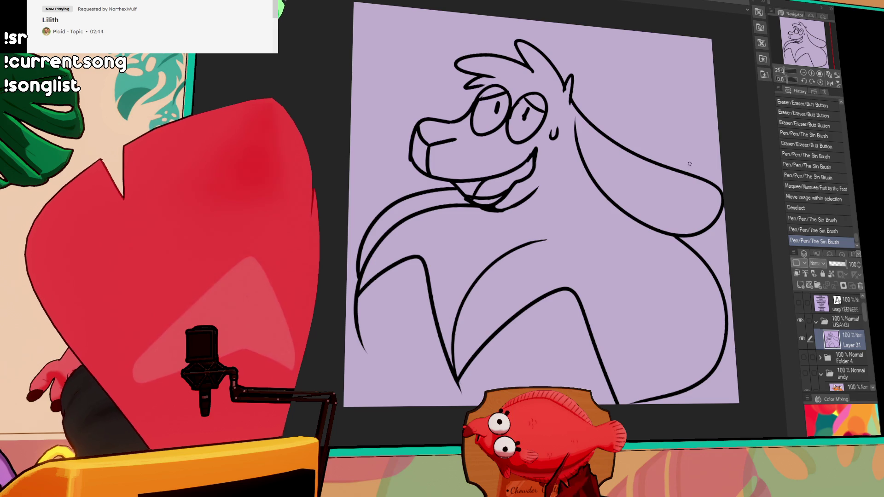
- Draw a bow tie outline below the dog's chin
left_click_drag(534, 214, 556, 249)
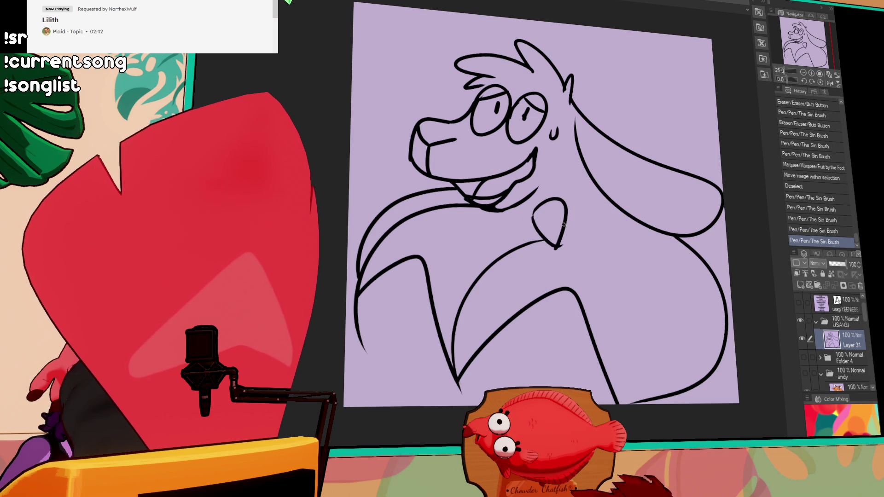
mouse_move(534, 215)
left_mouse_down()
mouse_move(556, 249)
mouse_move(568, 233)
mouse_move(526, 227)
mouse_move(543, 237)
left_mouse_up()
key("ctrl+z")
key("ctrl+z")
- Draw a collar line beside the bow tie and touch up the mouth corner and ear
left_click_drag(539, 233, 541, 235)
left_click_drag(658, 171, 660, 175)
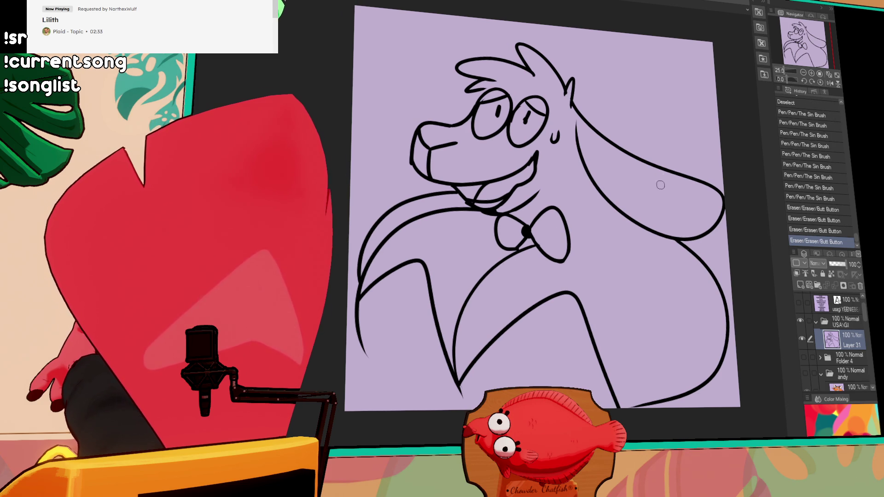
mouse_move(525, 182)
left_mouse_down()
mouse_move(535, 156)
mouse_move(533, 169)
left_mouse_up()
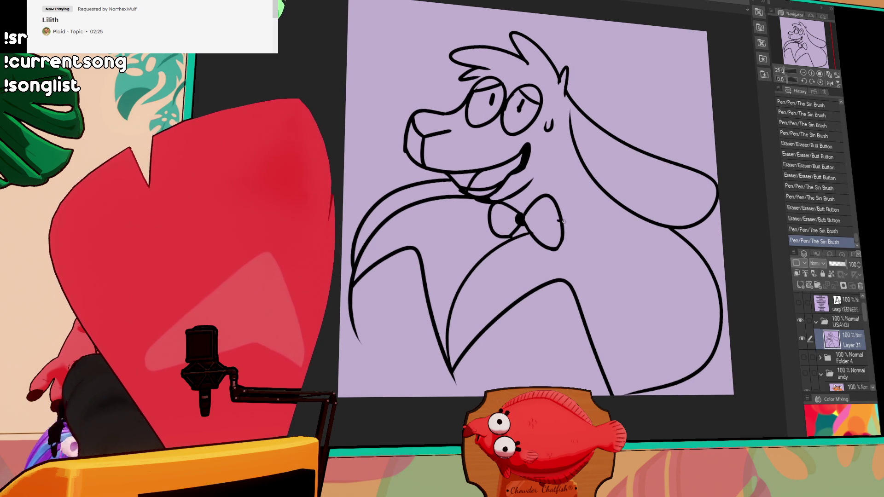
mouse_move(550, 218)
left_mouse_down()
mouse_move(635, 196)
mouse_move(555, 219)
left_mouse_up()
left_click_drag(552, 217, 554, 229)
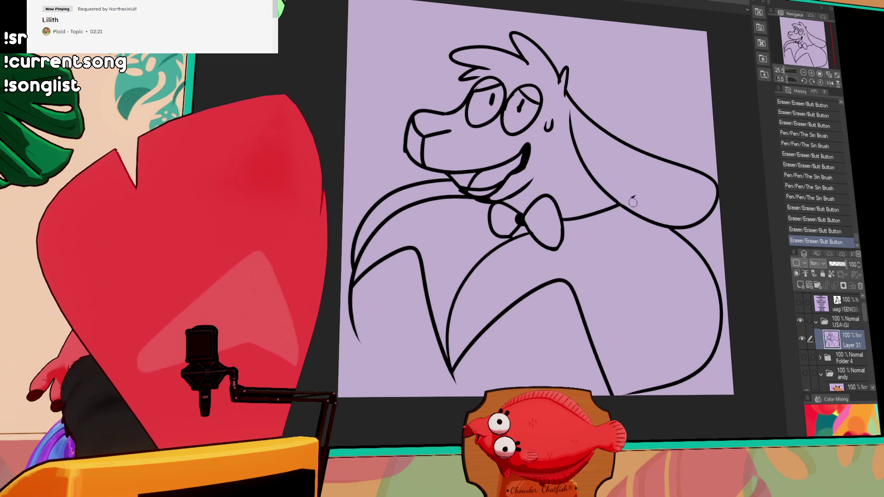
mouse_move(679, 166)
left_mouse_down()
mouse_move(587, 162)
mouse_move(594, 184)
mouse_move(619, 194)
left_mouse_up()
left_click_drag(568, 202, 561, 209)
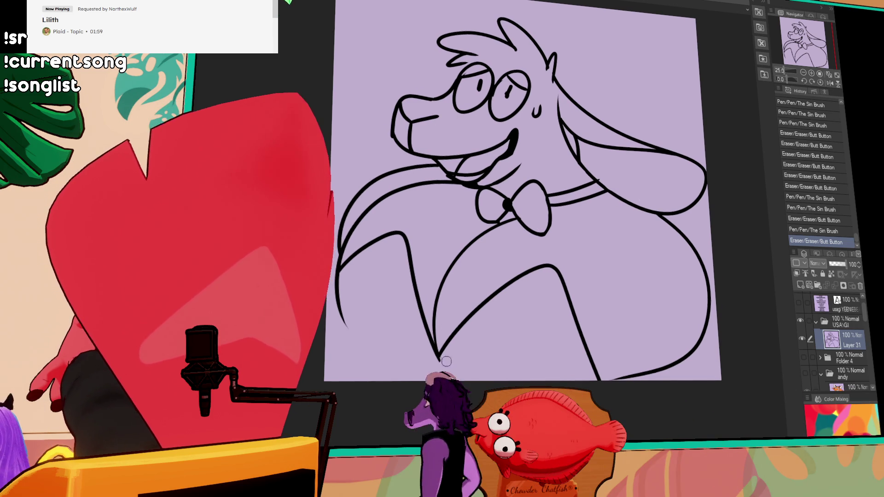
- Rework the arms' V tip and extend the left and lower-right body lines
left_click_drag(441, 364, 440, 350)
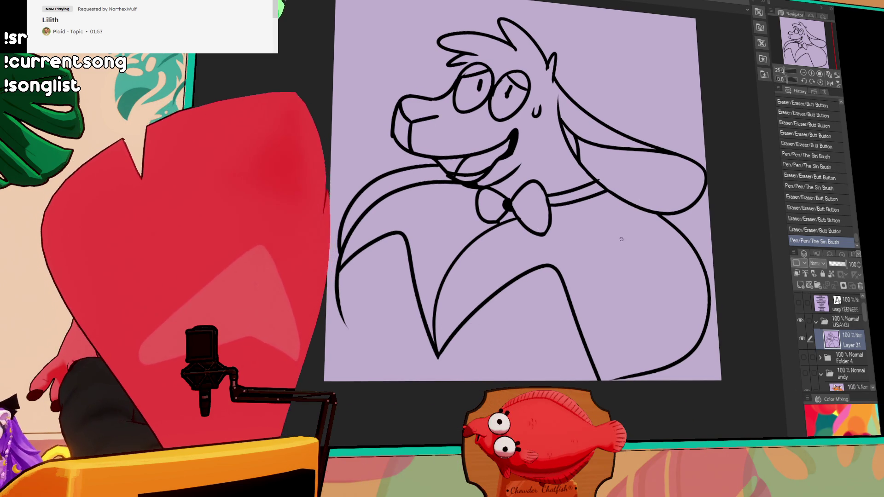
mouse_move(343, 320)
left_mouse_down()
mouse_move(340, 309)
mouse_move(366, 363)
left_mouse_up()
mouse_move(630, 232)
left_mouse_down()
mouse_move(598, 300)
mouse_move(628, 220)
left_mouse_up()
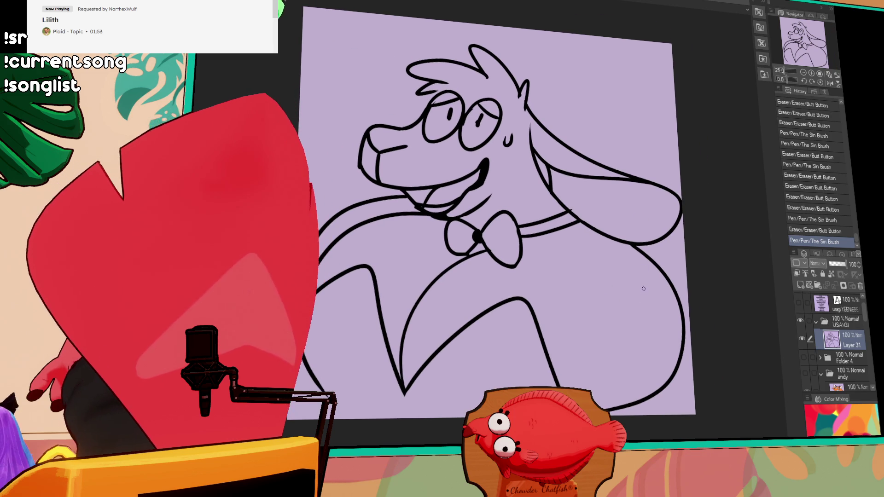
mouse_move(608, 409)
left_mouse_down()
mouse_move(642, 399)
mouse_move(646, 384)
left_mouse_up()
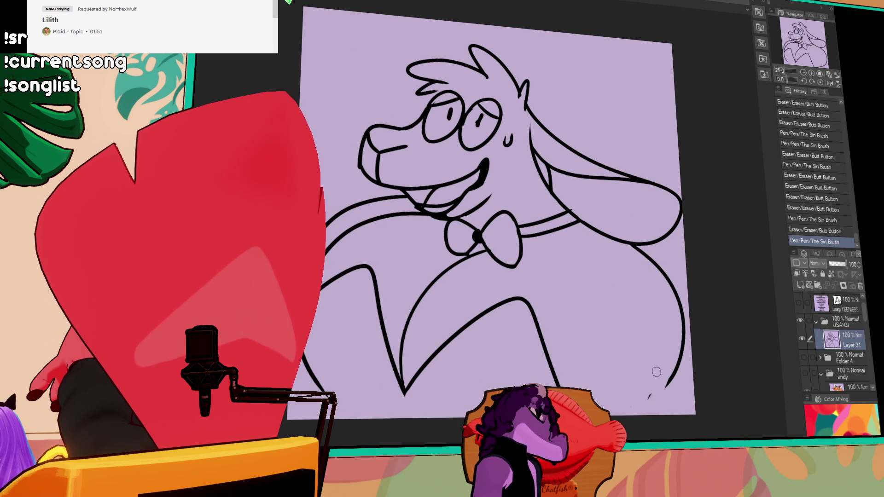
key("ctrl+z")
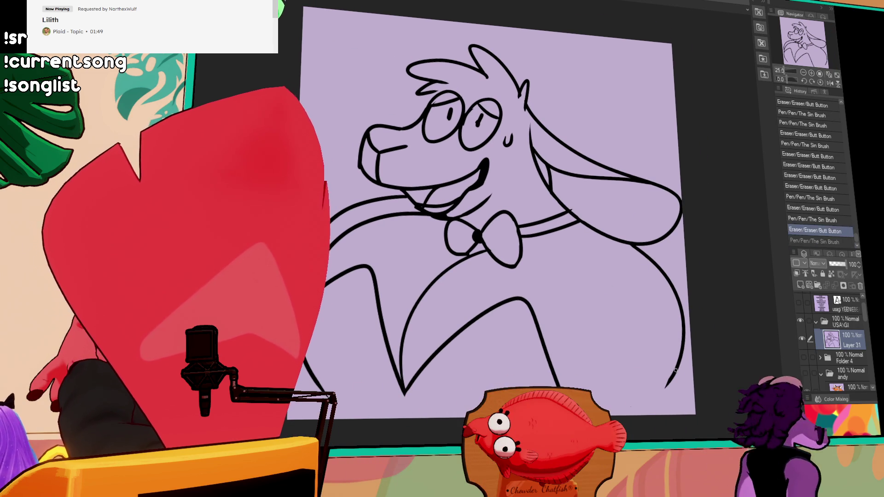
left_click_drag(666, 388, 642, 405)
- Extend the inner body curve downward and trim the right body curve's lower end
left_click_drag(680, 368, 674, 414)
key("ctrl+z")
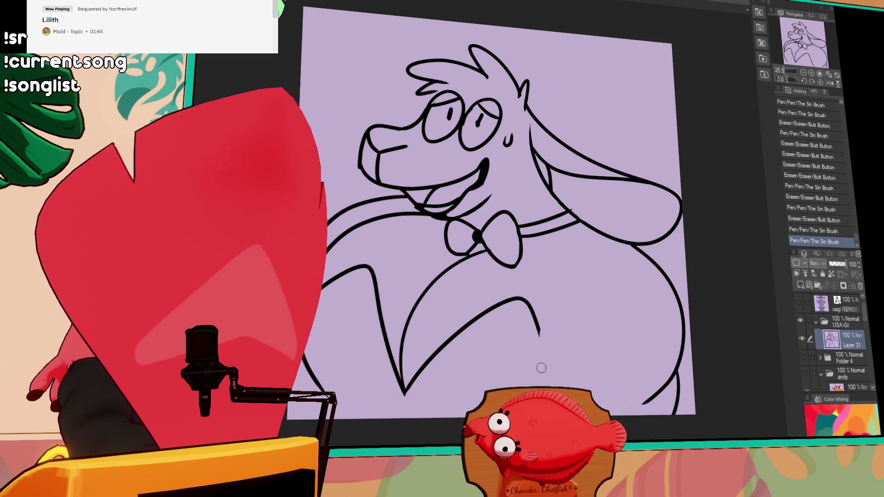
left_click_drag(537, 327, 523, 387)
left_click_drag(643, 406, 636, 415)
left_click_drag(669, 386, 654, 399)
left_click_drag(539, 332, 559, 377)
key("ctrl+z")
- Briefly show the names text layer to check it, then hide it again
scroll(564, 354, "down", 1)
left_click(799, 303)
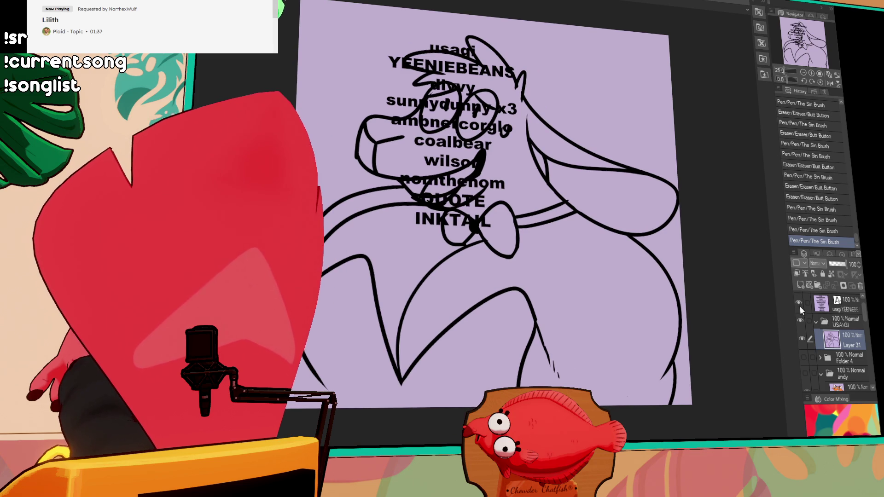
left_click(800, 302)
scroll(647, 345, "up", 2)
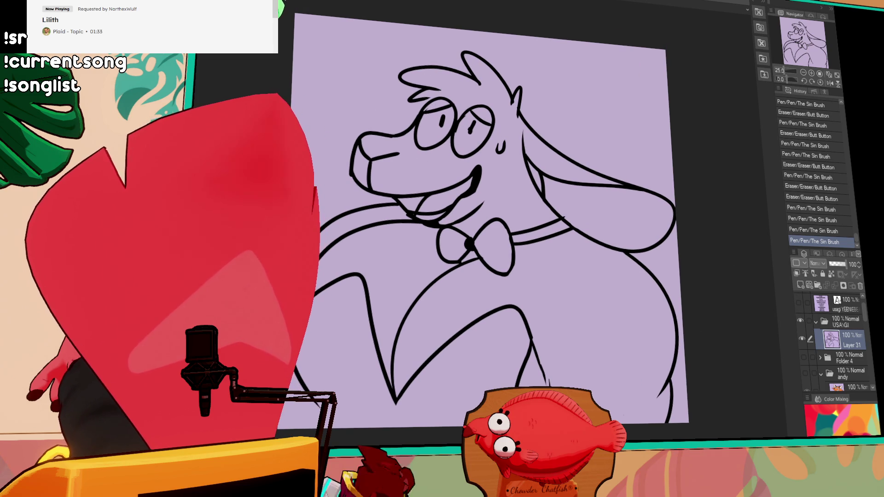
- Make small pen and eraser touch-ups to the lower body lineart
left_click_drag(563, 310, 566, 313)
left_click_drag(566, 313, 568, 317)
left_click_drag(300, 408, 302, 407)
left_click(563, 305)
left_click_drag(563, 300, 544, 272)
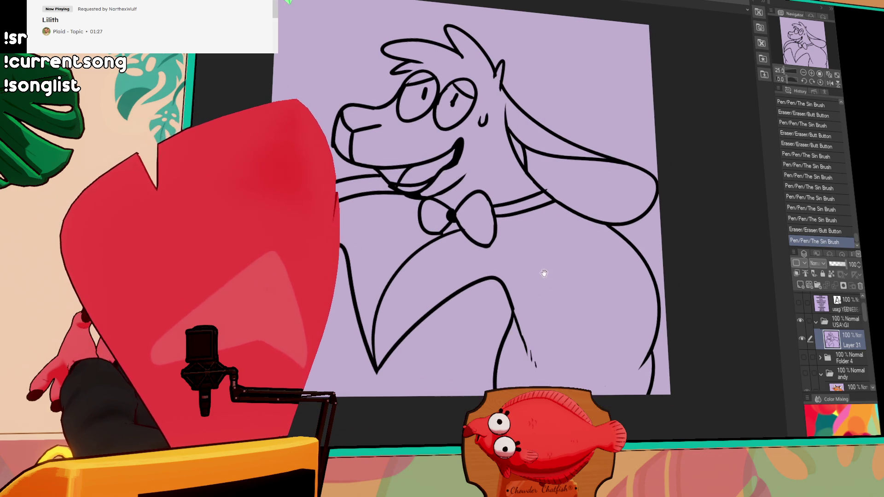
- Redo the sweat drop, erase stray line ends near the neck, and add a new flat-colour layer
scroll(604, 242, "up", 1)
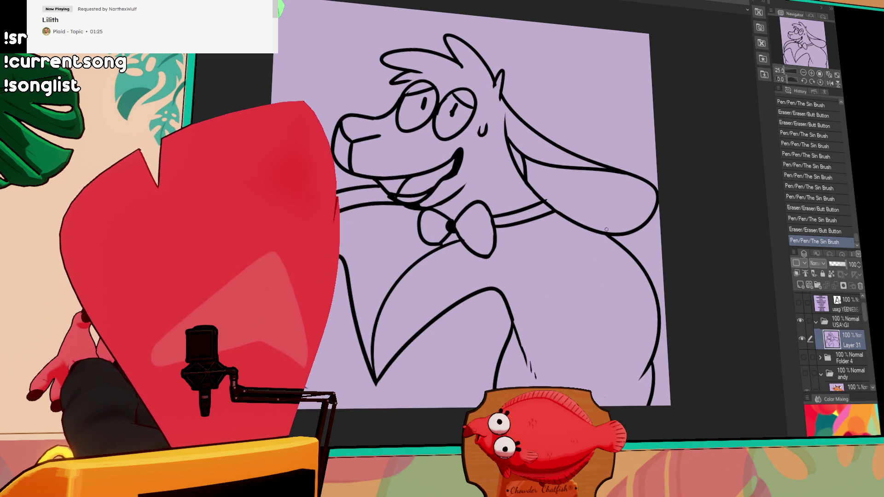
mouse_move(532, 167)
left_mouse_down()
mouse_move(547, 196)
mouse_move(548, 236)
mouse_move(554, 220)
mouse_move(506, 241)
left_mouse_up()
key("ctrl+z")
key("ctrl+z")
scroll(559, 258, "down", 1)
left_click(559, 258)
left_click_drag(634, 279, 620, 194)
left_click_drag(499, 264, 513, 299)
key("ctrl+z")
left_click_drag(562, 215, 574, 198)
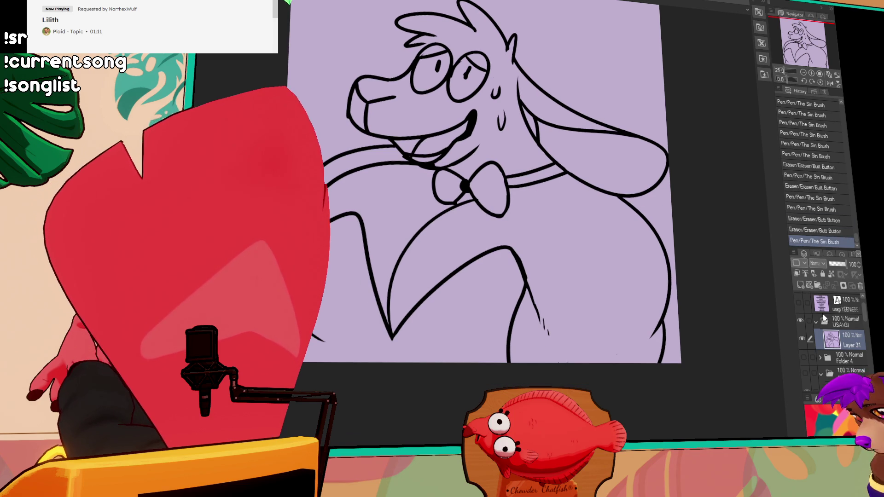
key("ctrl+shift+n")
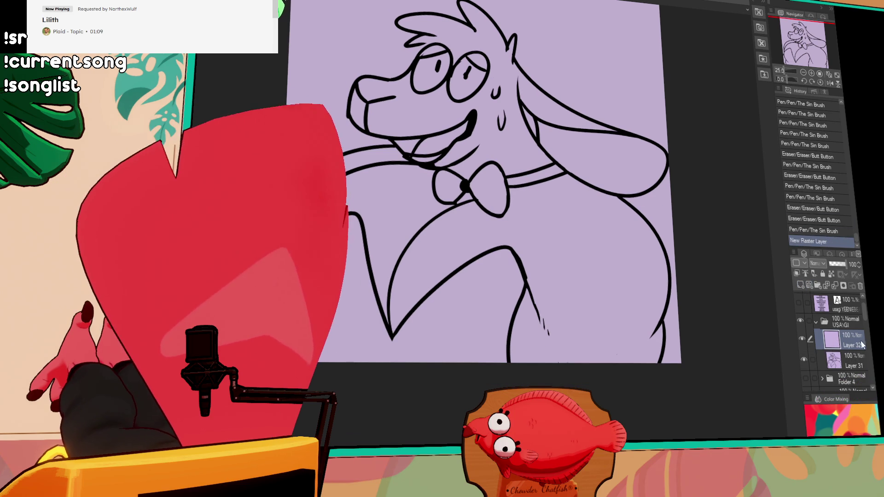
- Move Layer 32 below the Layer 31 lineart and bucket-fill the body, head, ears and neck fur orange
left_click_drag(845, 343, 845, 370)
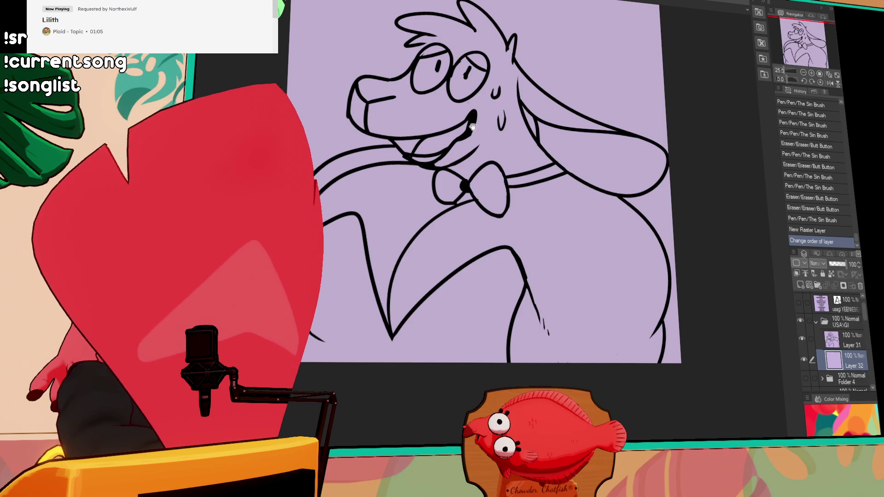
left_click_drag(490, 117, 485, 154)
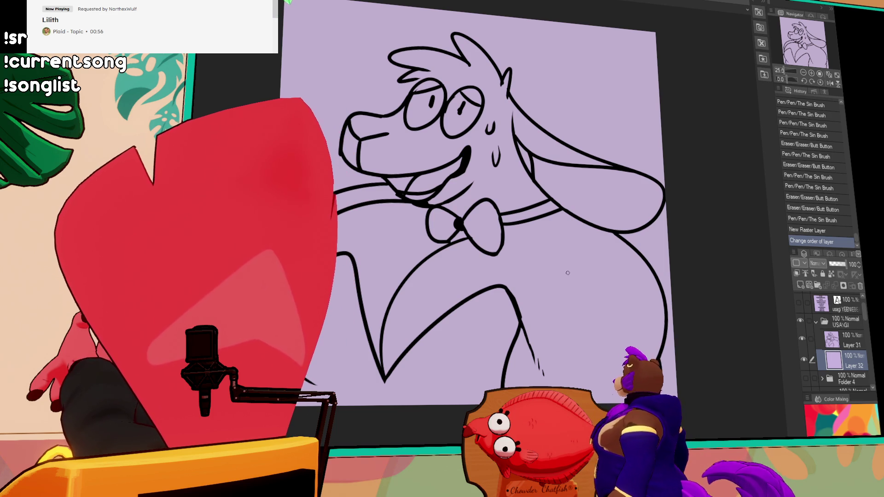
left_click(565, 254)
left_click(415, 236)
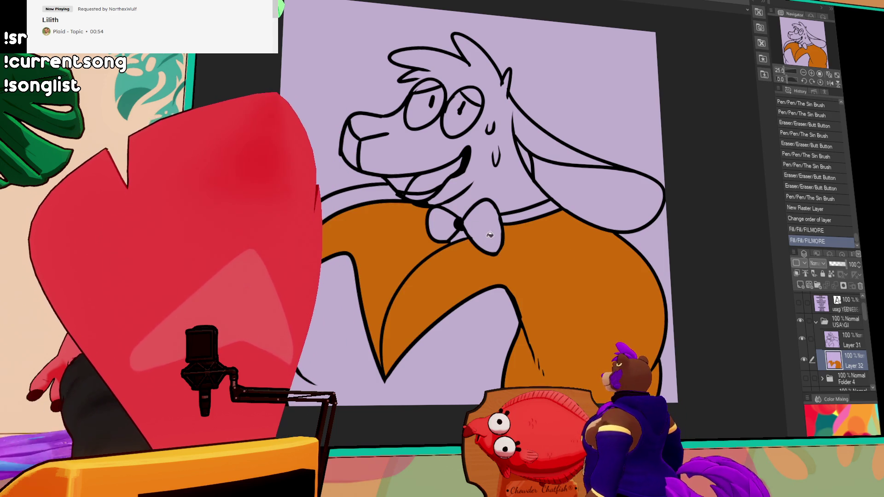
left_click_drag(600, 219, 614, 248)
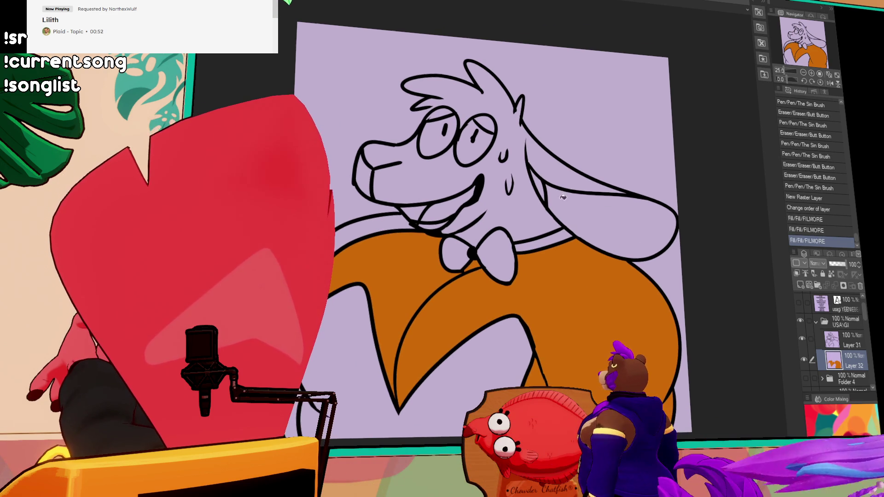
left_click(408, 220)
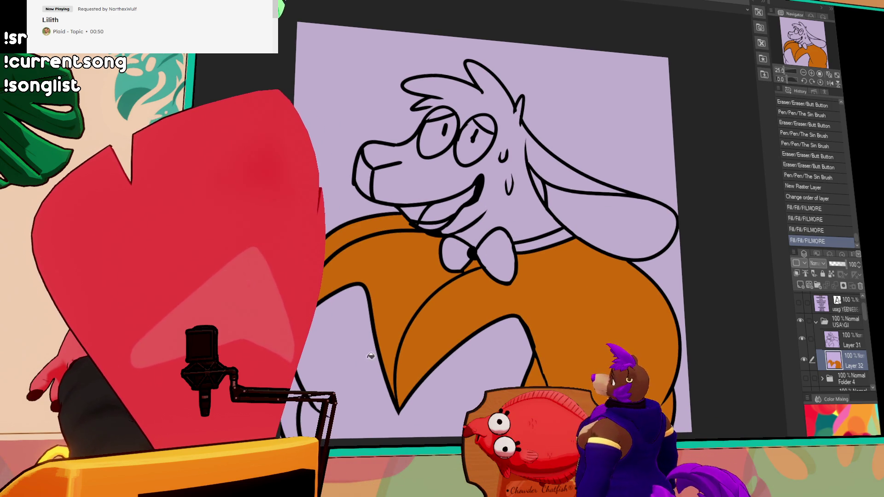
left_click(435, 233)
key("ctrl+z")
key("ctrl+z")
left_click_drag(565, 169, 640, 305)
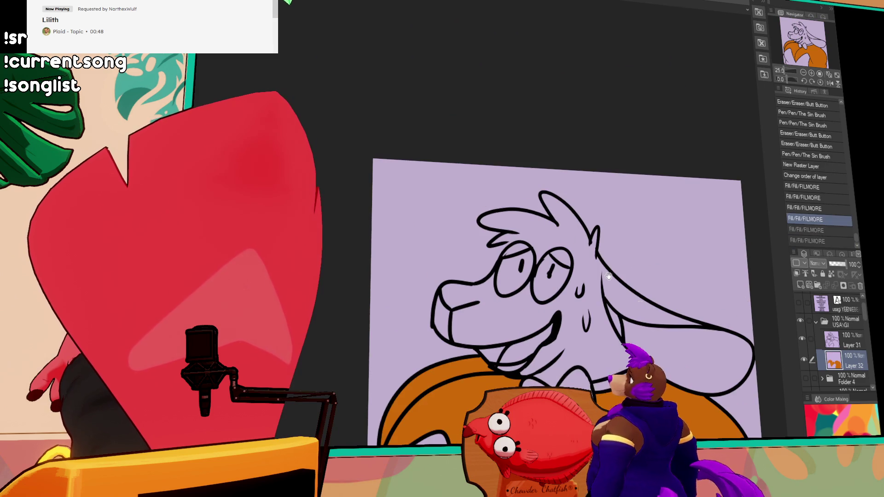
left_click_drag(508, 241, 503, 248)
left_click(579, 214)
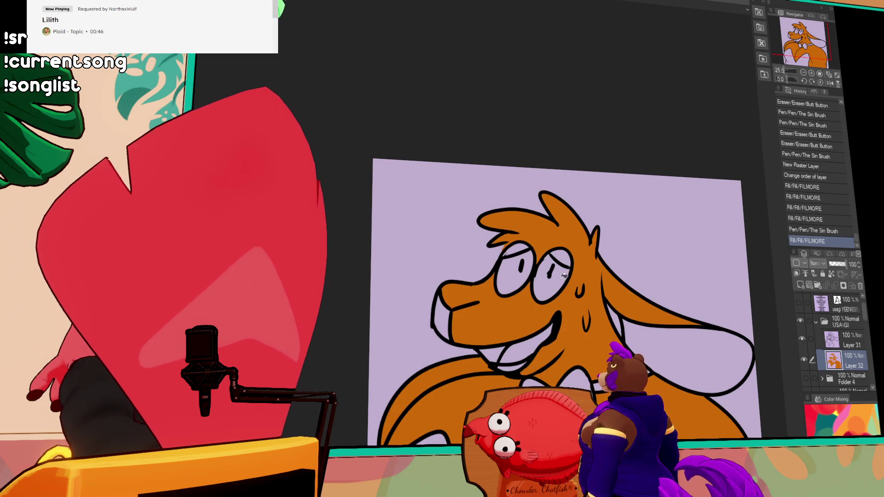
scroll(652, 197, "down", 3)
left_click(652, 198)
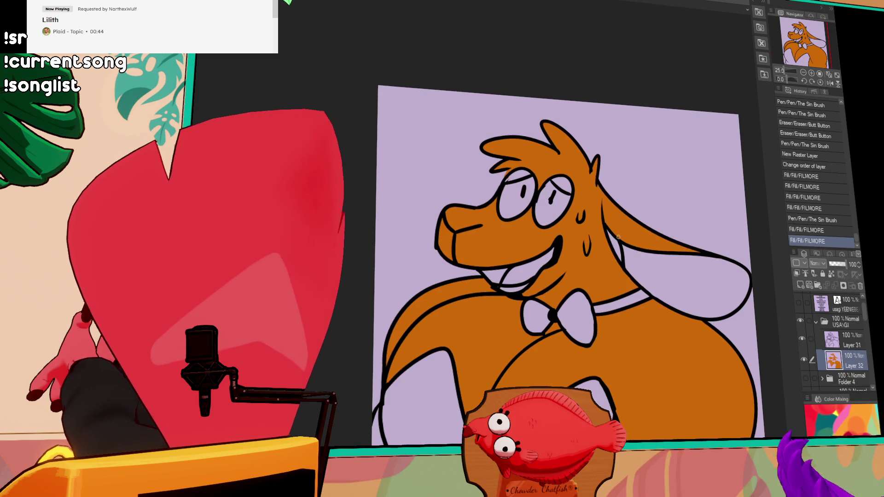
- Fill the teeth and both eyes white, then the two eyelids brown, closing their gaps
left_click(521, 280)
left_click(551, 209)
left_click(516, 198)
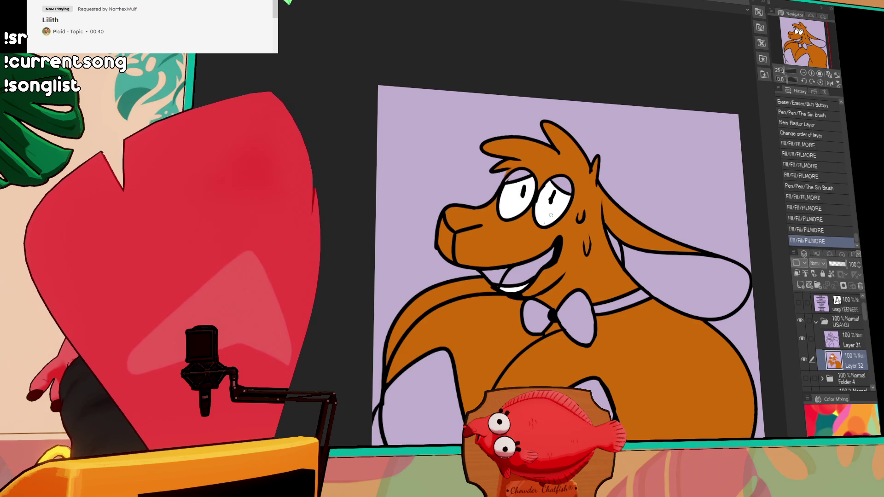
left_click_drag(620, 182, 622, 225)
left_click(521, 219)
left_click(564, 223)
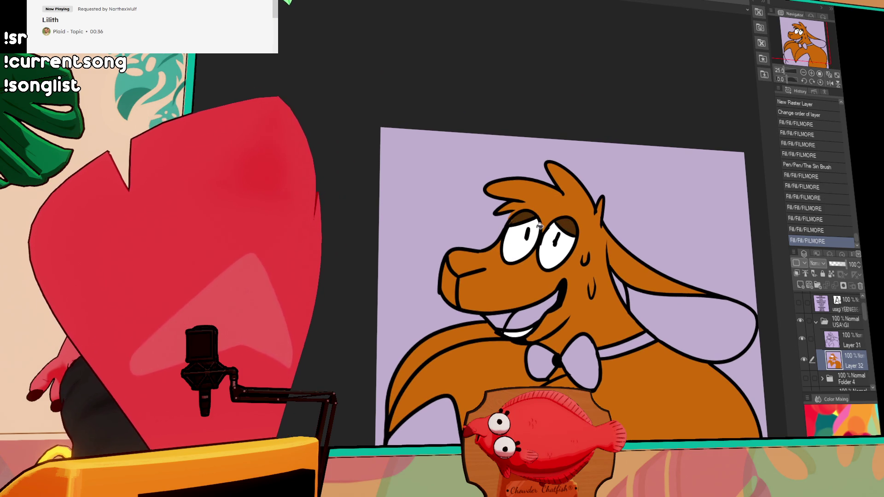
left_click_drag(519, 216, 534, 220)
left_click_drag(541, 228, 545, 233)
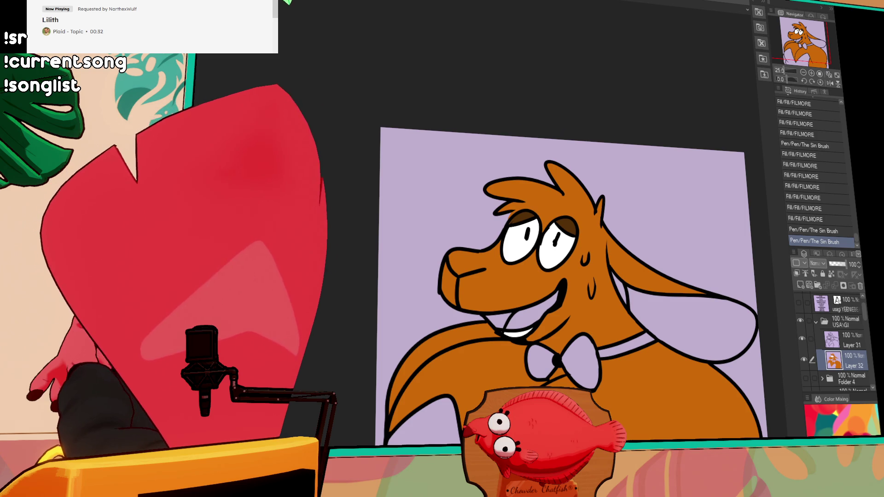
- Fill the two mouth regions pink and darken two small spots inside the mouth
left_click(529, 312)
left_click(499, 320)
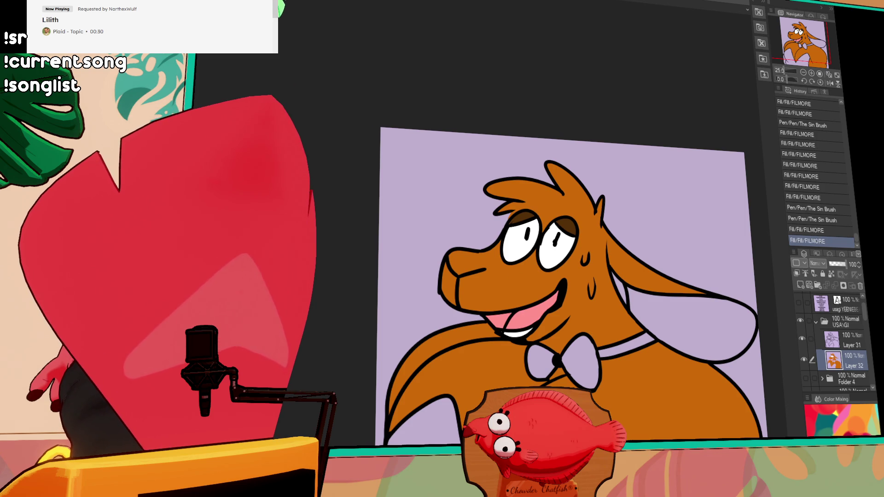
left_click(510, 318)
left_click(519, 314)
- Reframe the whole character and hide the names text layer over the drawing
left_click_drag(606, 288, 578, 229)
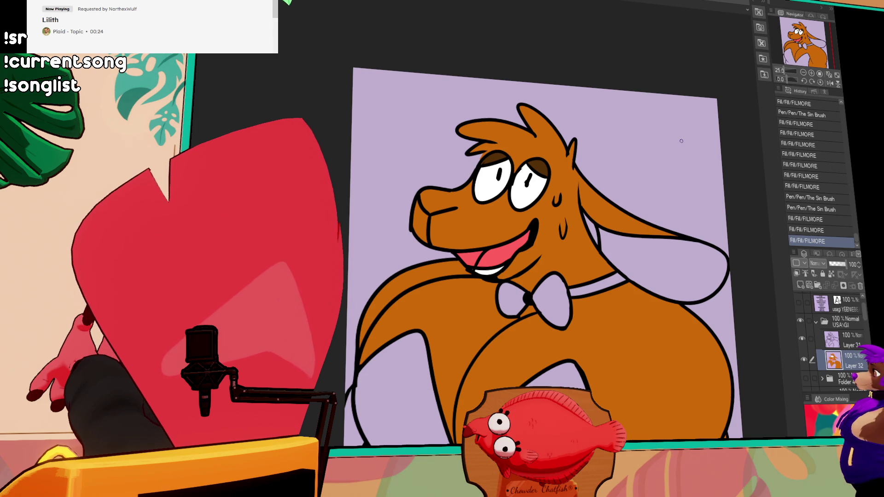
scroll(649, 243, "down", 1)
scroll(604, 264, "down", 1)
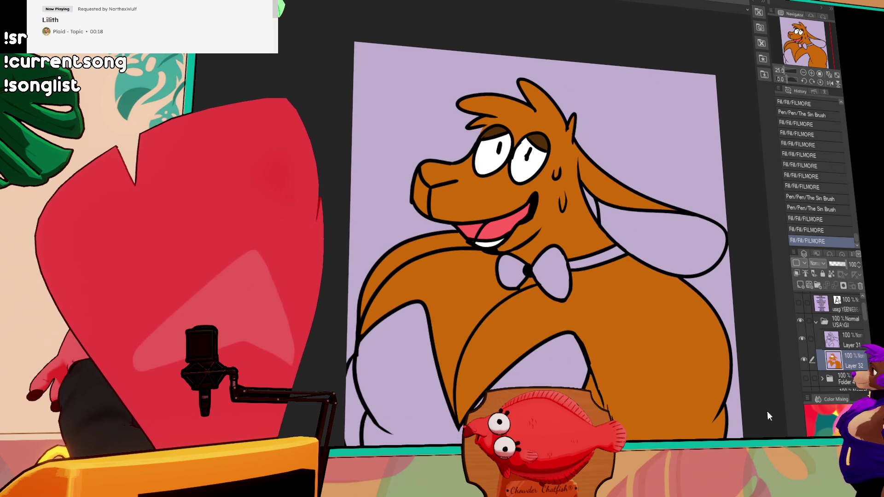
left_click(801, 304)
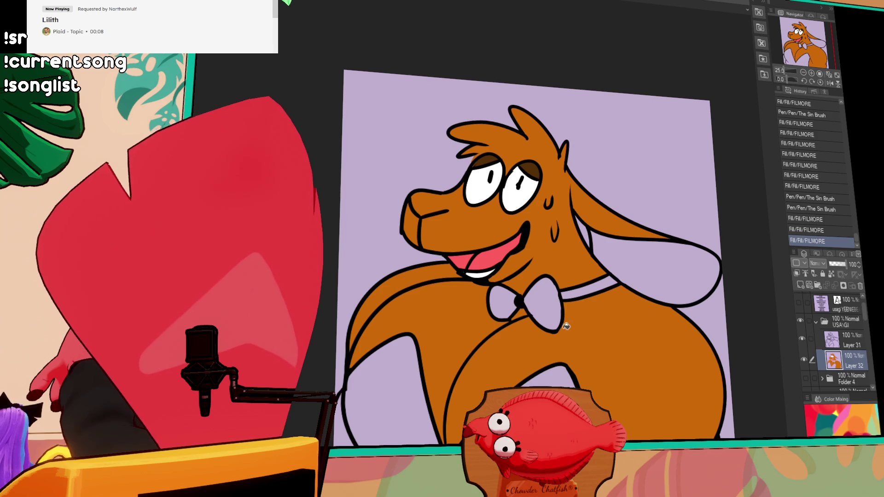
- With the line art hidden, recolour the orange body, head, wing, snout and spots dark brown
left_click(802, 339)
left_click(688, 342)
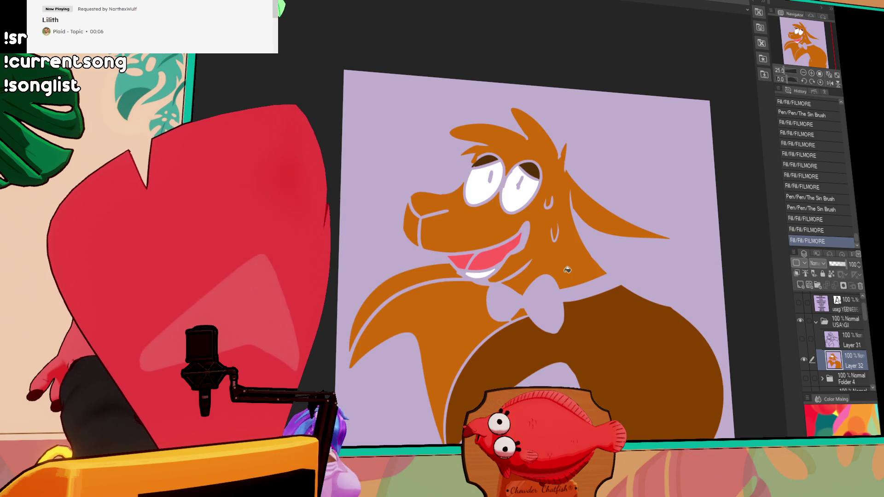
left_click(507, 138)
left_click(391, 313)
left_click(413, 226)
left_click(585, 194)
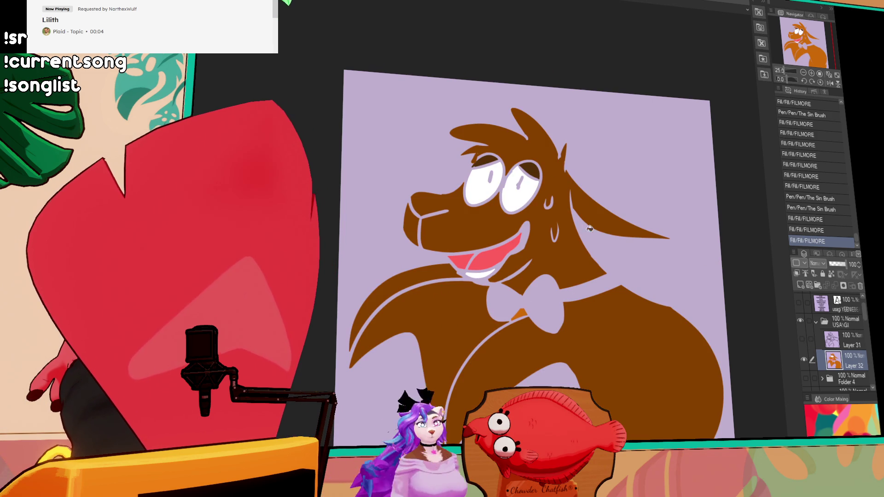
left_click(518, 314)
left_click(802, 339)
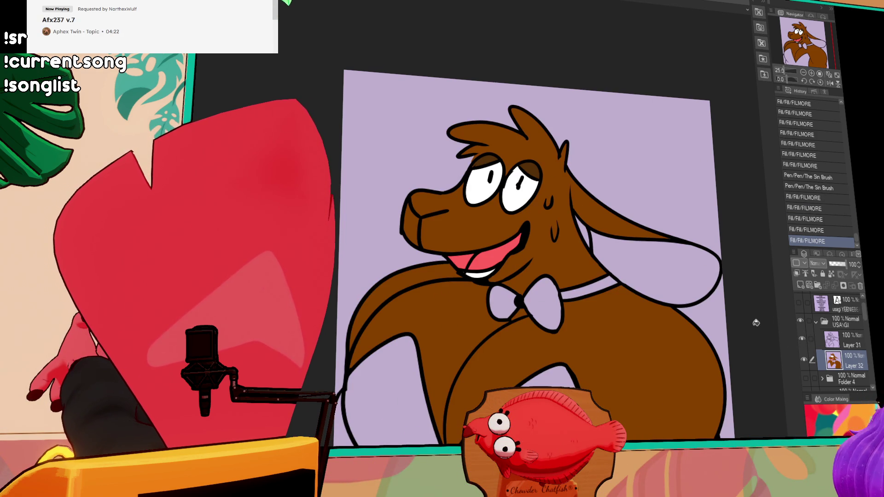
- Restore the orange muzzle stroke and fill the muzzle areas orange
left_click_drag(668, 363, 656, 333)
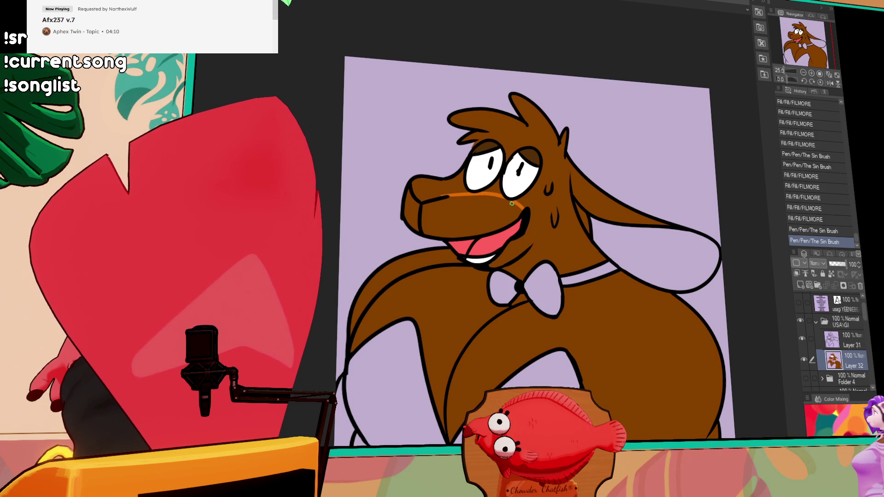
key("ctrl+z")
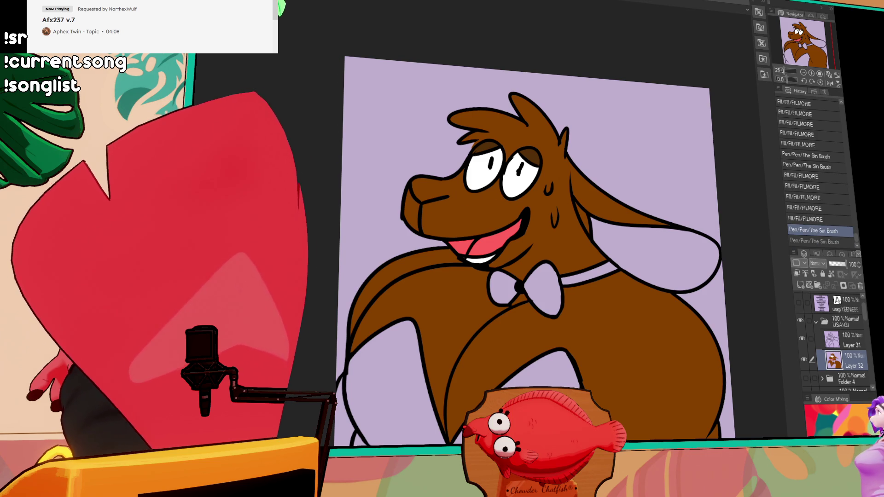
left_click_drag(516, 222, 506, 220)
key("ctrl+y")
key("ctrl+z")
key("ctrl+y")
left_click(489, 224)
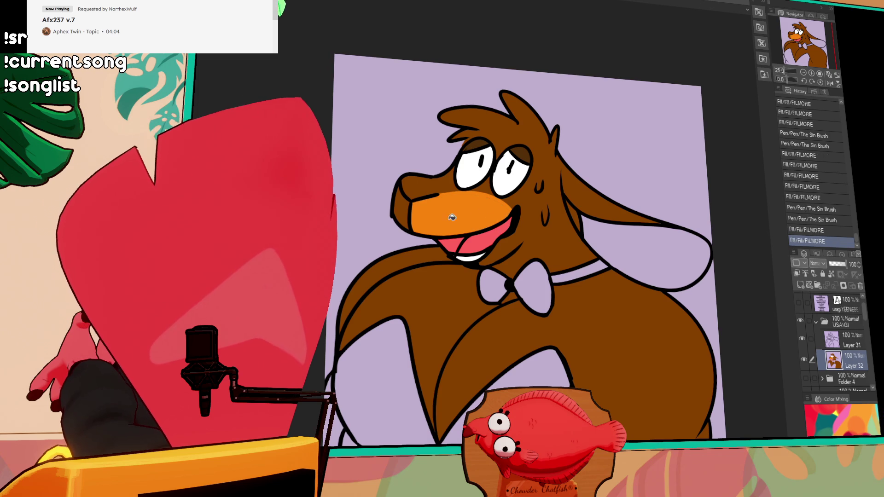
left_click(474, 215)
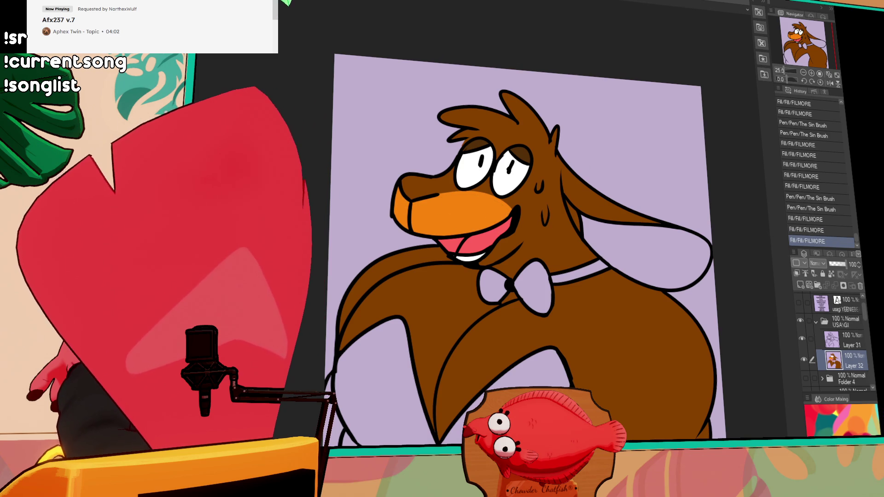
left_click(443, 223)
left_click(660, 184)
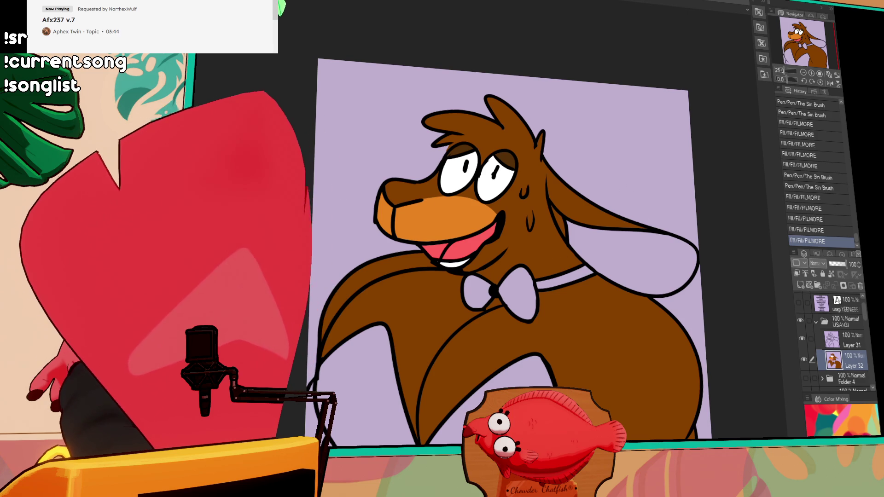
- Fill the gaps below the arms, both bowtie halves and the collar band black, and the inner ear orange
left_click(370, 367)
left_click(477, 291)
left_click(519, 295)
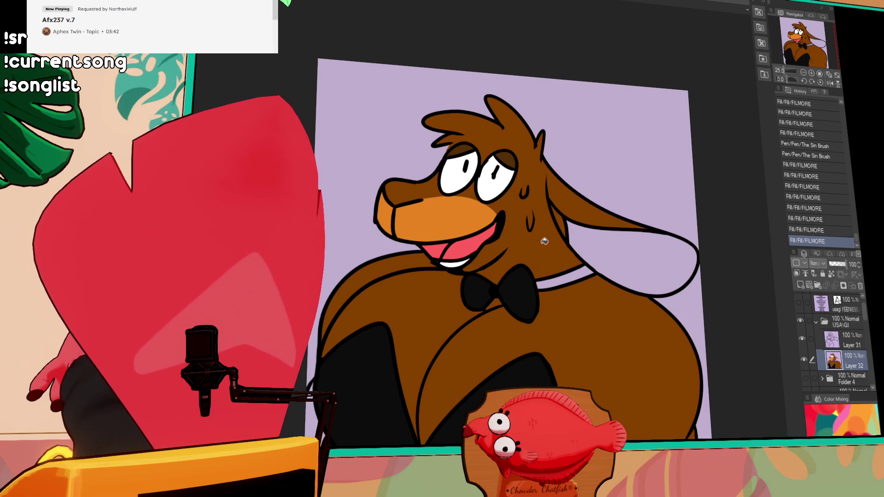
left_click_drag(596, 300, 588, 238)
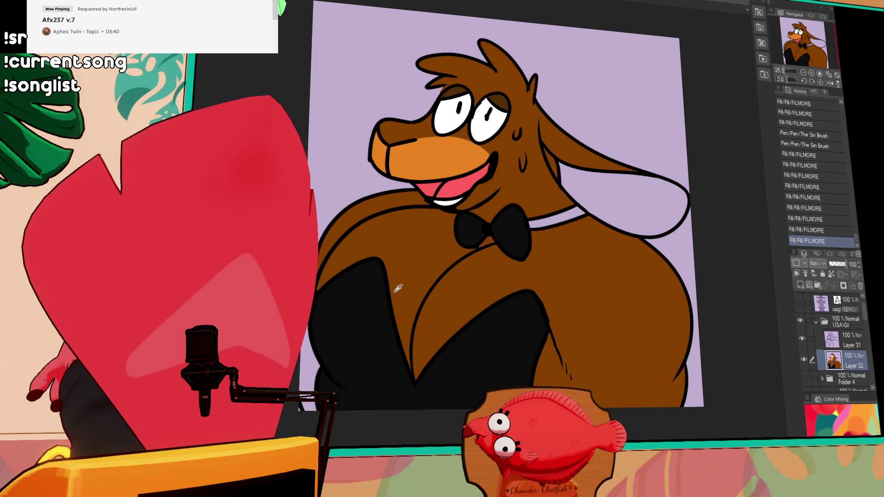
left_click(340, 337)
left_click(550, 217)
left_click(518, 231)
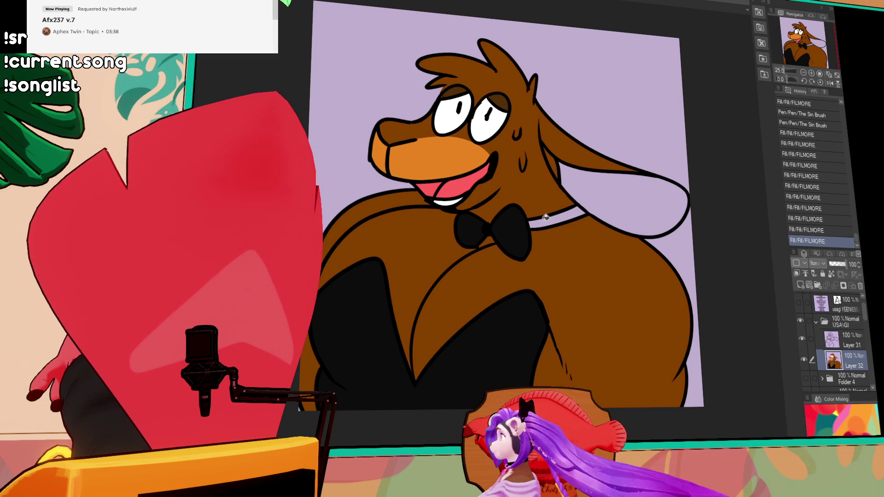
left_click_drag(631, 177, 613, 220)
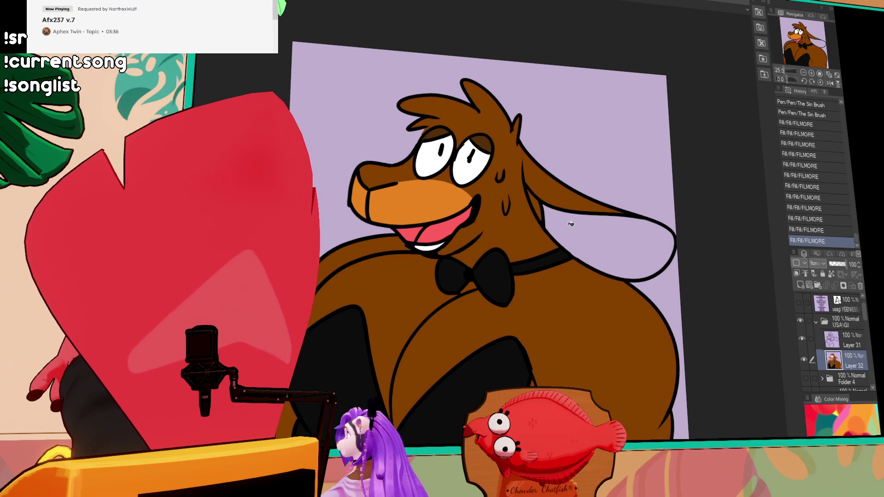
left_click(615, 206)
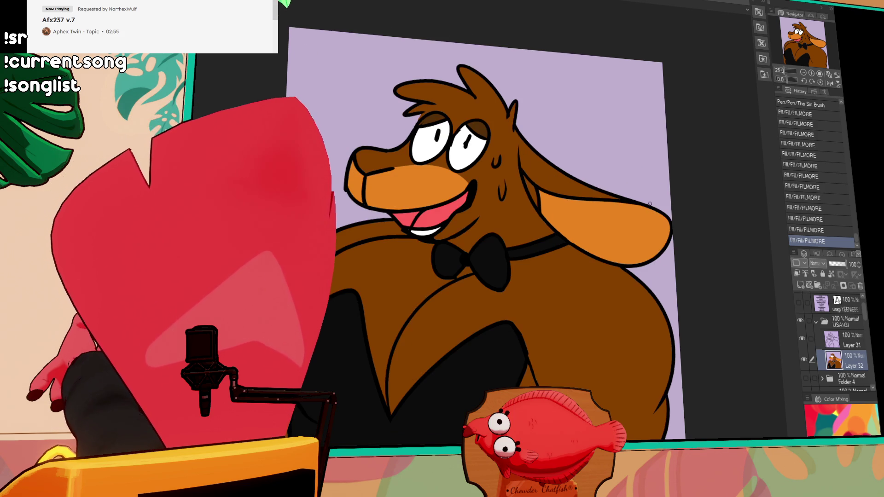
- Draw a dark line at the mouth corner and fill the area beside it
left_click_drag(492, 199, 490, 223)
key("g")
left_click(489, 213)
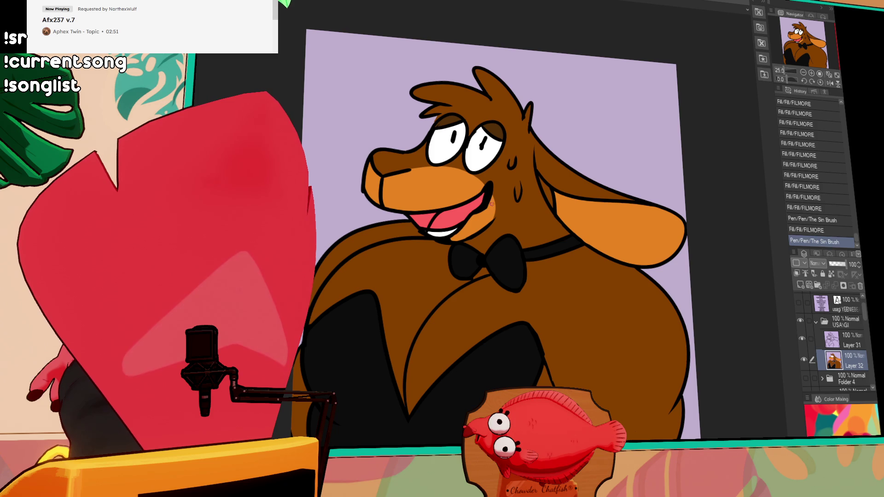
- Outline a thin chest patch curve below the bowtie and fill the chest on both sides orange
mouse_move(629, 205)
left_mouse_down()
mouse_move(629, 181)
mouse_move(621, 195)
left_mouse_up()
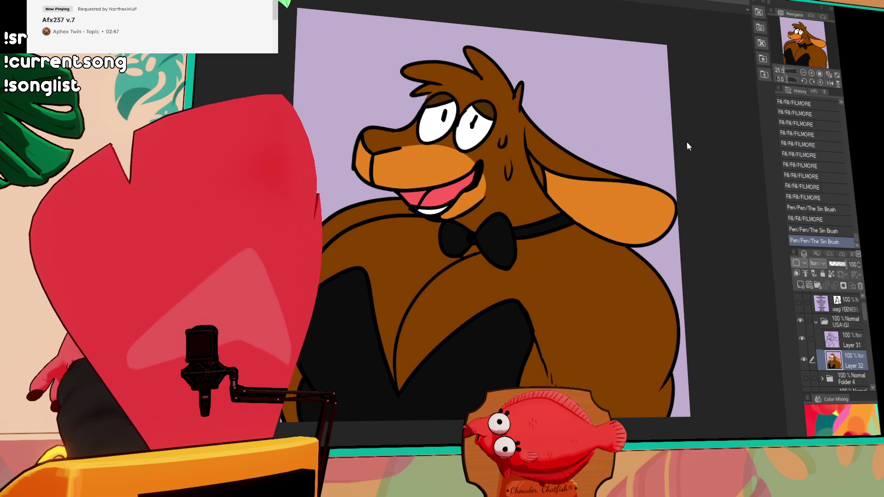
left_click_drag(703, 192, 707, 184)
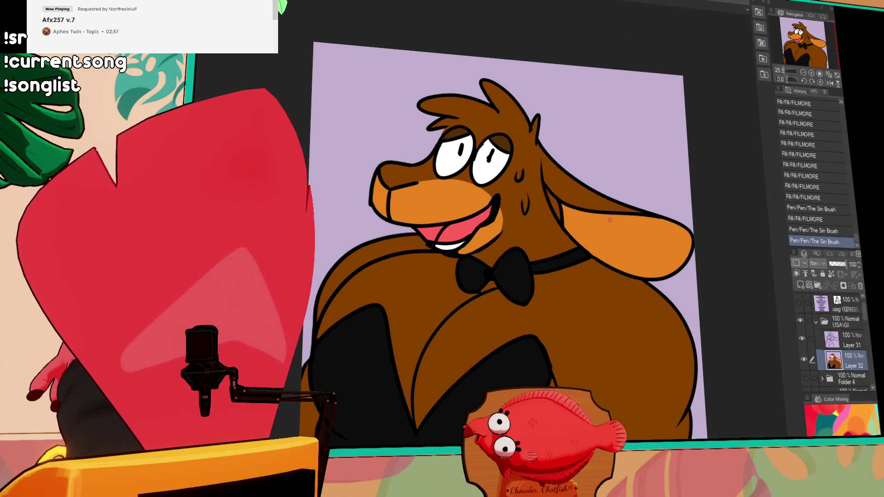
scroll(617, 219, "down", 1)
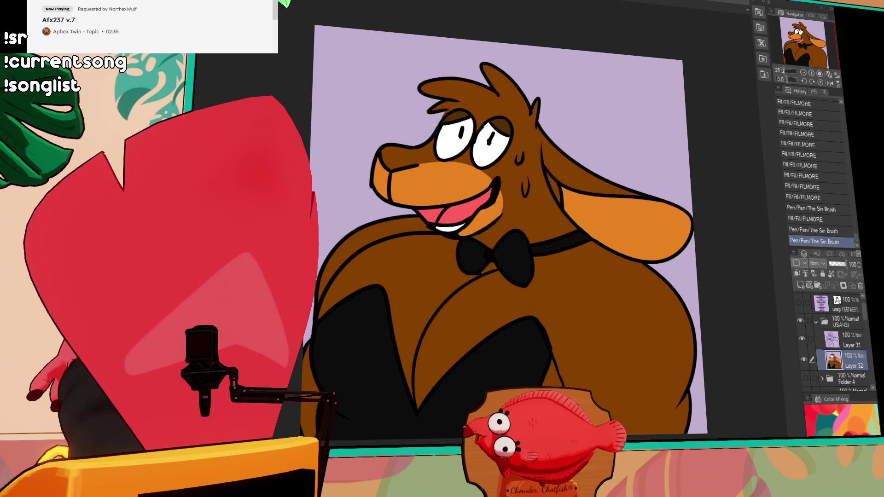
left_click_drag(529, 279, 540, 322)
key("ctrl+z")
left_click_drag(532, 279, 544, 326)
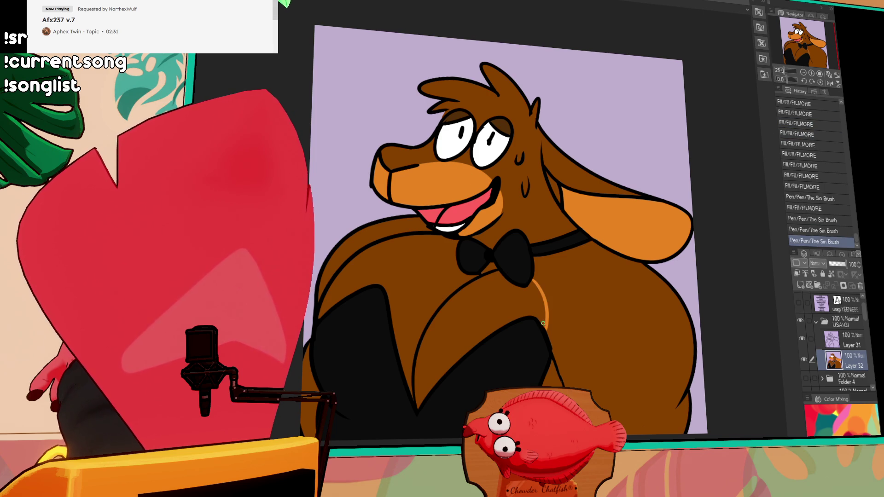
left_click(538, 299)
left_click(491, 295)
left_click(455, 270)
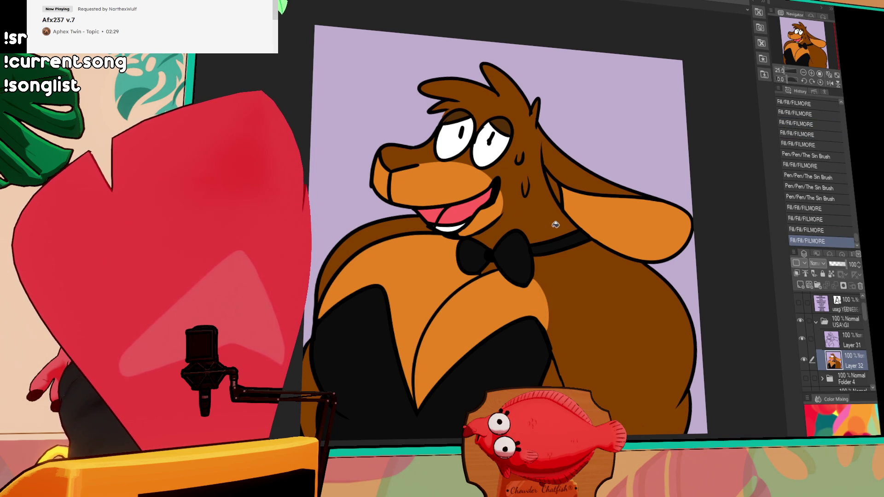
mouse_move(635, 169)
left_mouse_down()
mouse_move(596, 289)
mouse_move(608, 226)
mouse_move(655, 203)
mouse_move(663, 260)
left_mouse_up()
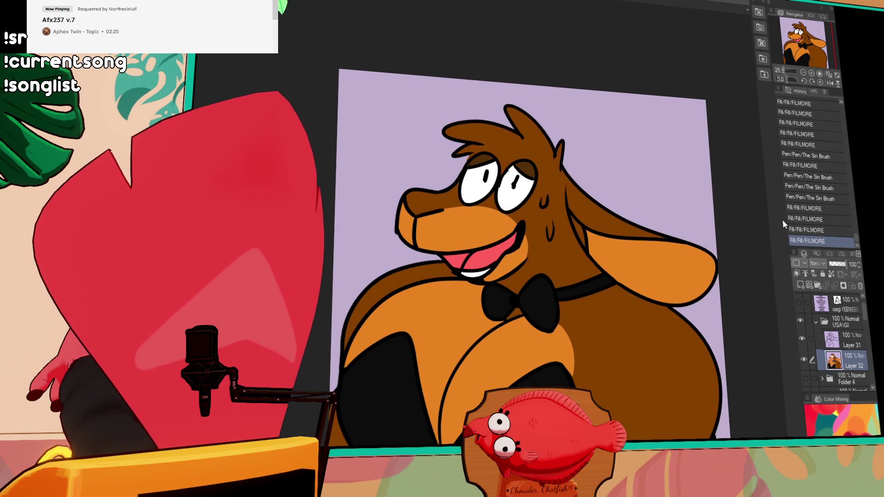
- On Layer 31, retouch the mouth-corner line with pen and eraser, discarding the trial strokes
left_click(833, 340)
left_click_drag(593, 247, 680, 259)
mouse_move(537, 272)
left_mouse_down()
mouse_move(536, 261)
mouse_move(573, 264)
left_mouse_up()
key("ctrl+z")
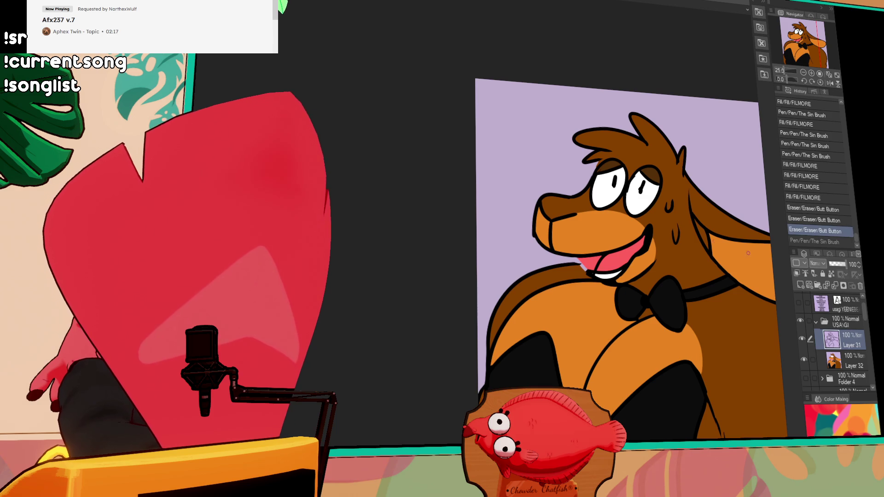
mouse_move(567, 265)
left_mouse_down()
mouse_move(593, 276)
mouse_move(582, 265)
mouse_move(598, 259)
mouse_move(588, 263)
left_mouse_up()
key("ctrl+z")
key("e")
key("alt+bracketleft")
key("p")
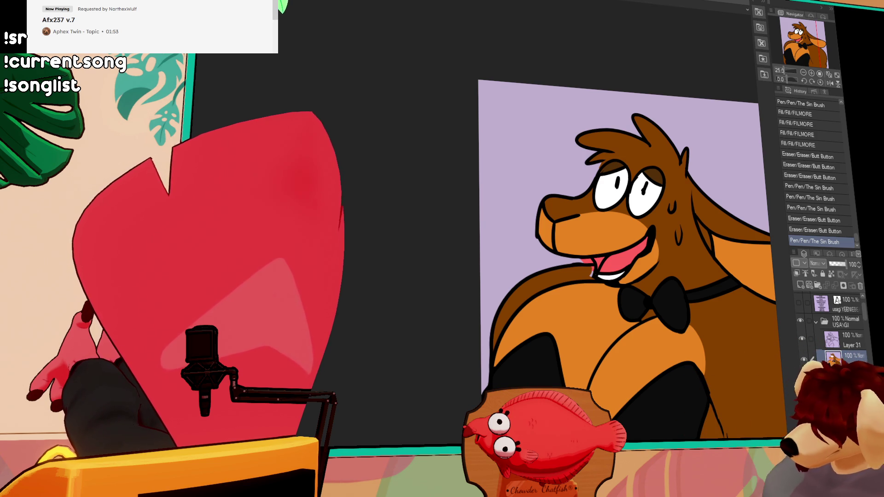
left_click(591, 262)
- Erase around the mouth corner, redraw a short line there and fill the remaining gap
left_click(592, 261)
left_click(592, 265)
left_click(593, 269)
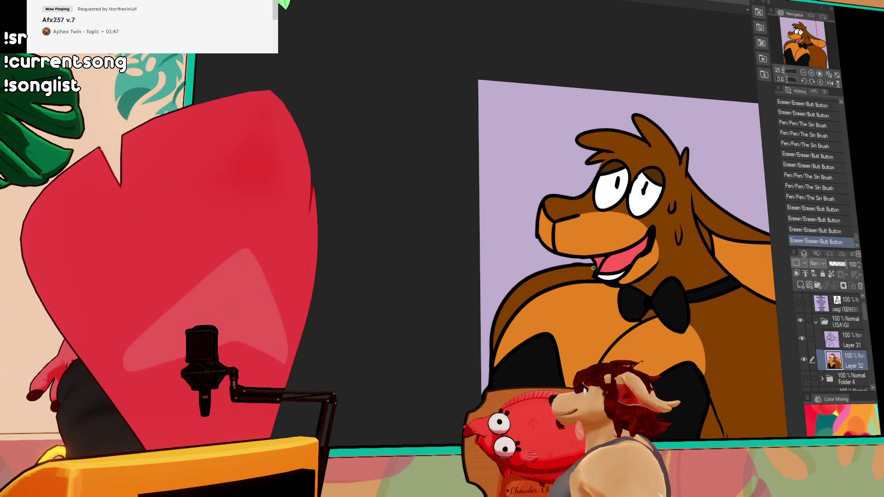
left_click_drag(592, 265, 597, 271)
mouse_move(707, 209)
left_mouse_down()
mouse_move(713, 201)
mouse_move(691, 203)
mouse_move(672, 182)
left_mouse_up()
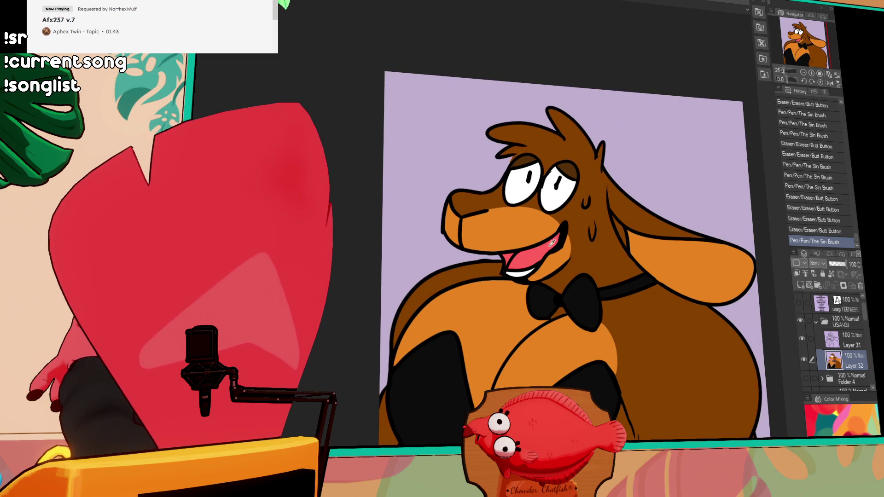
left_click(515, 254)
left_click(515, 254)
left_click_drag(663, 204, 665, 242)
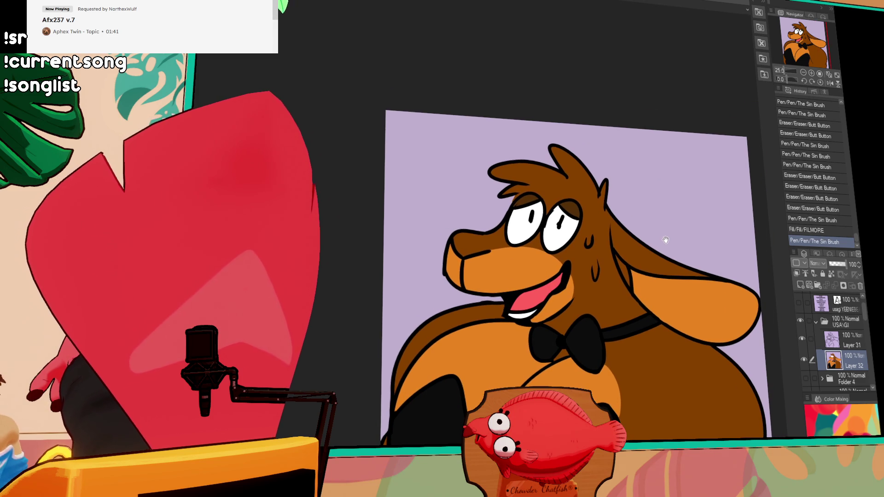
- Redraw part of the eye outline on Layer 31, then add an orange brow stroke above the eyes
left_click(844, 340)
mouse_move(559, 218)
left_mouse_down()
mouse_move(560, 226)
mouse_move(593, 217)
left_mouse_up()
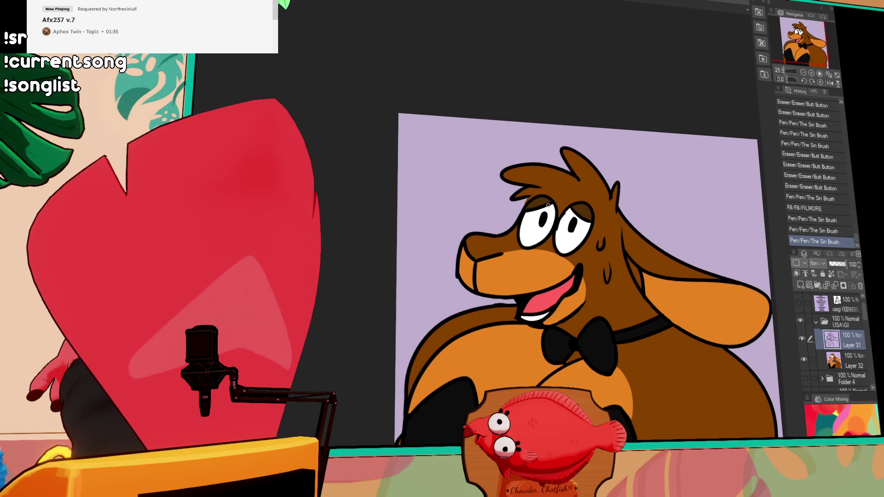
left_click(541, 223)
left_click_drag(686, 300, 687, 236)
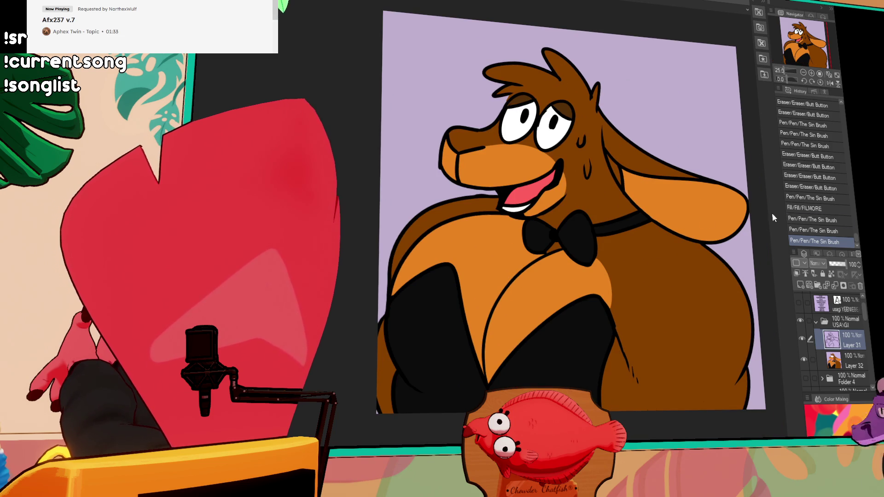
scroll(780, 298, "up", 1)
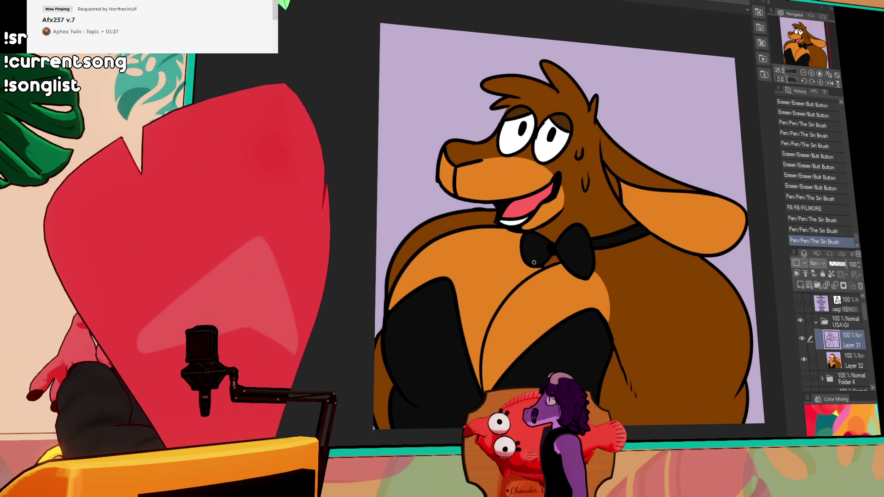
mouse_move(504, 104)
left_mouse_down()
mouse_move(547, 161)
mouse_move(587, 157)
mouse_move(638, 174)
left_mouse_up()
key("ctrl+z")
left_click(852, 361)
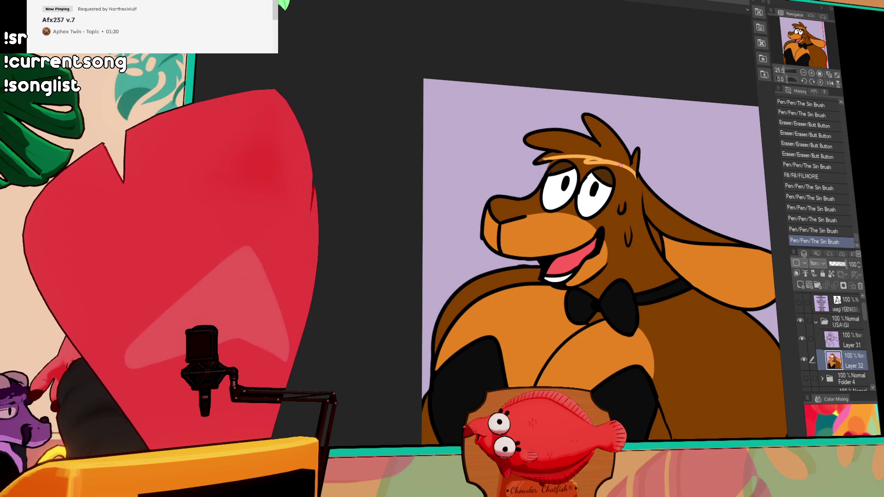
left_click(600, 159)
- Fill the top hair tuft light orange and add small orange hair strokes near the ear
left_click(602, 159)
left_click_drag(629, 185, 631, 191)
key("ctrl+z")
left_click_drag(626, 182, 632, 193)
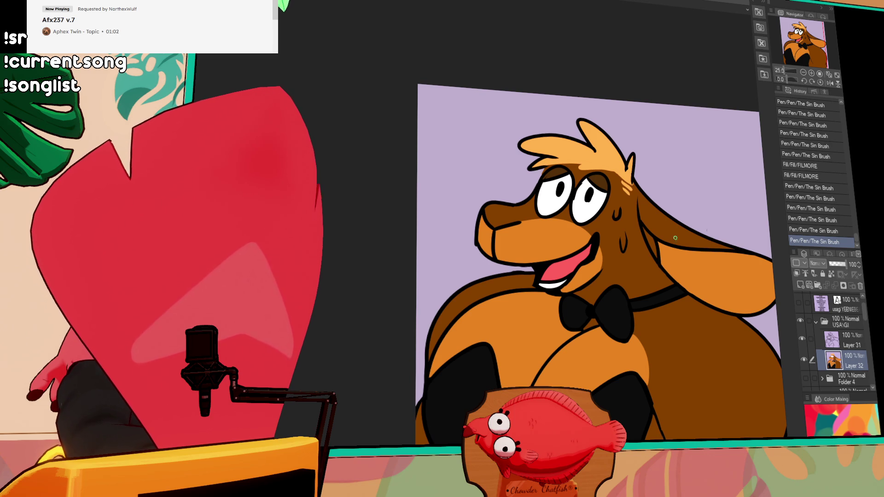
- Paint over the dark mark on the earring on Layer 32, then add lash strokes beside the right eye
left_click(849, 349)
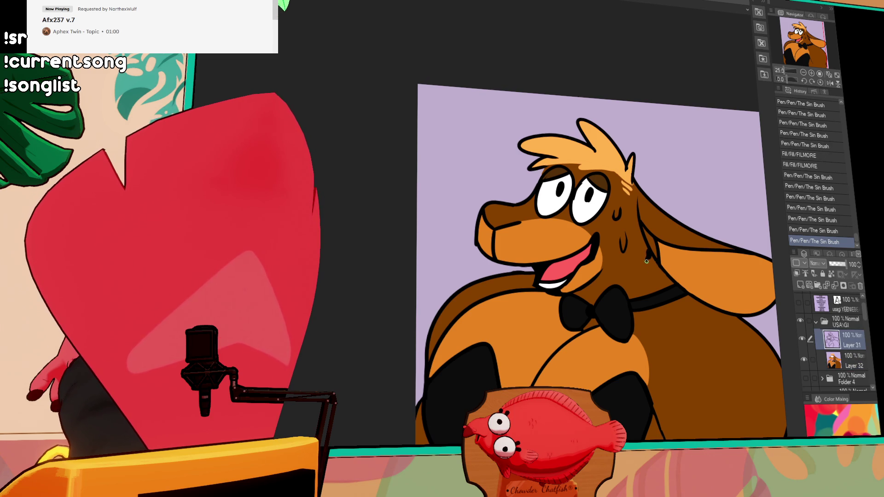
key("ctrl+z")
key("ctrl+y")
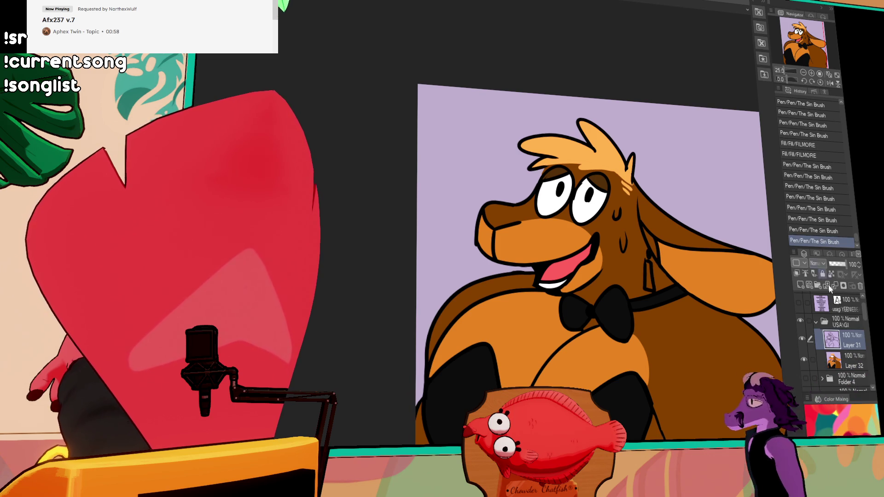
left_click(852, 359)
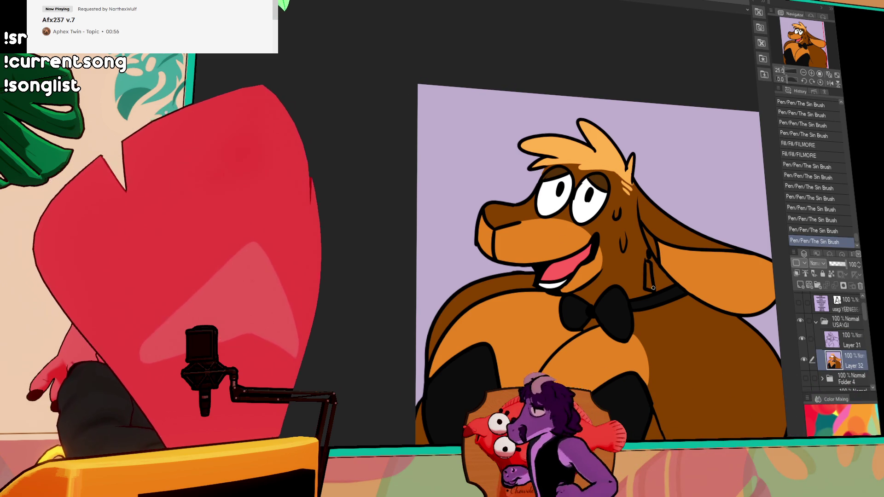
left_click_drag(646, 273, 648, 284)
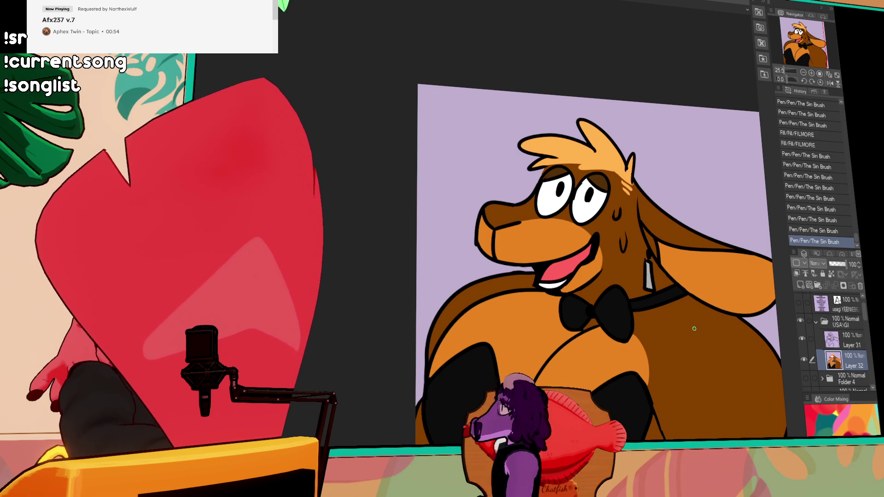
key("alt+bracketright")
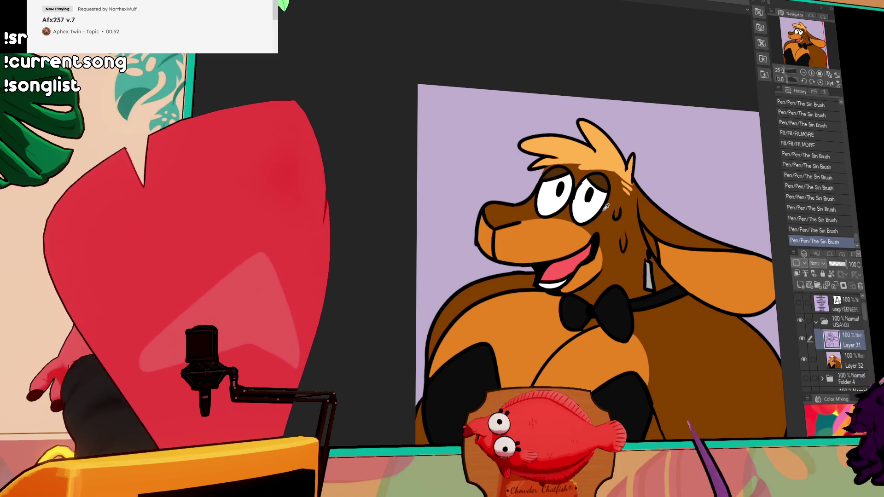
left_click_drag(611, 187, 622, 220)
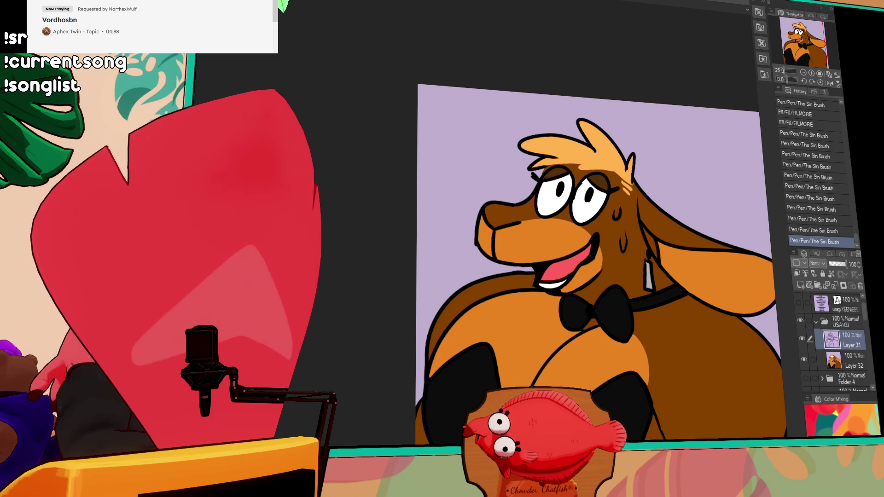
- Pan the canvas to bring the dog's whole face into view
left_click_drag(851, 358, 695, 300)
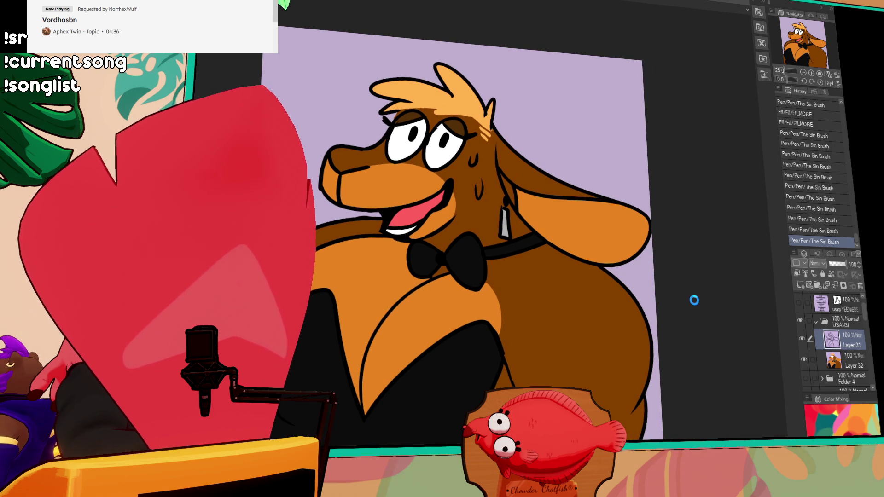
key("ctrl+e")
key("ctrl+a")
key("ctrl+v")
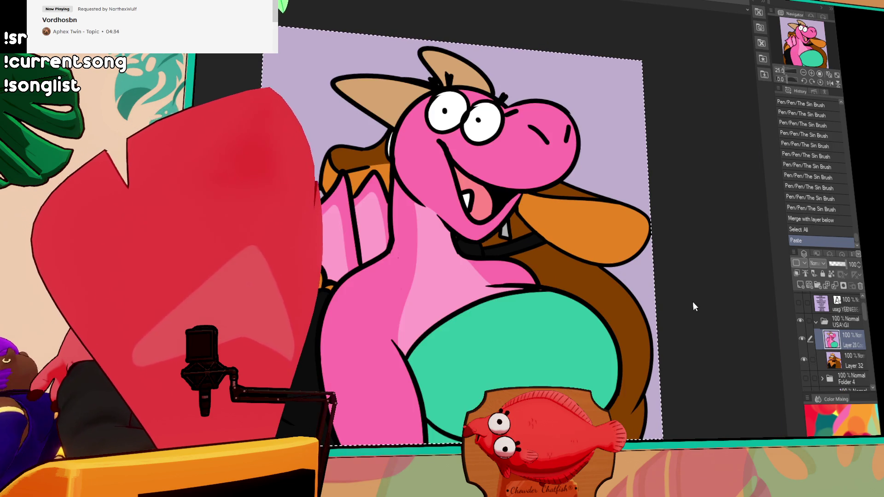
key("ctrl+z")
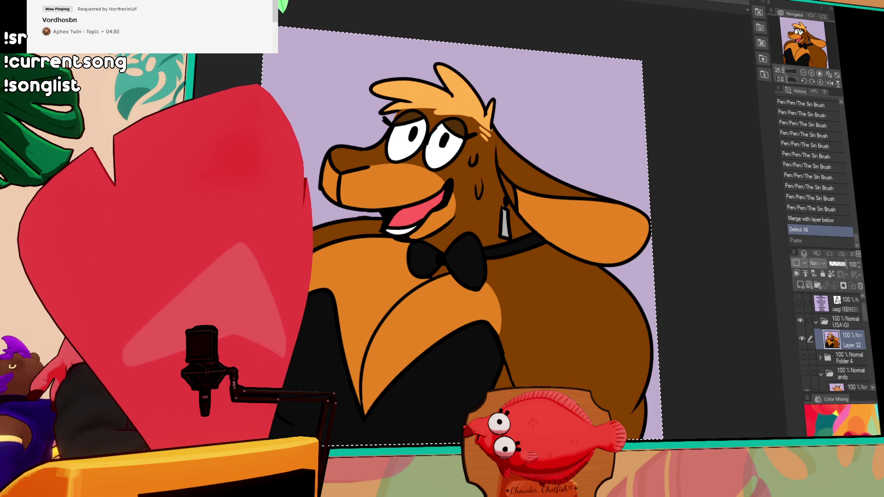
key("ctrl+z")
key("ctrl+z")
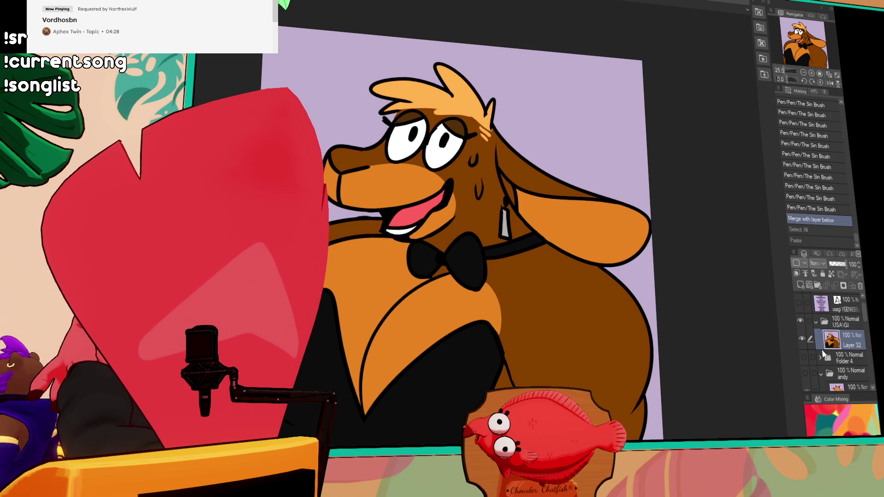
left_click(816, 321)
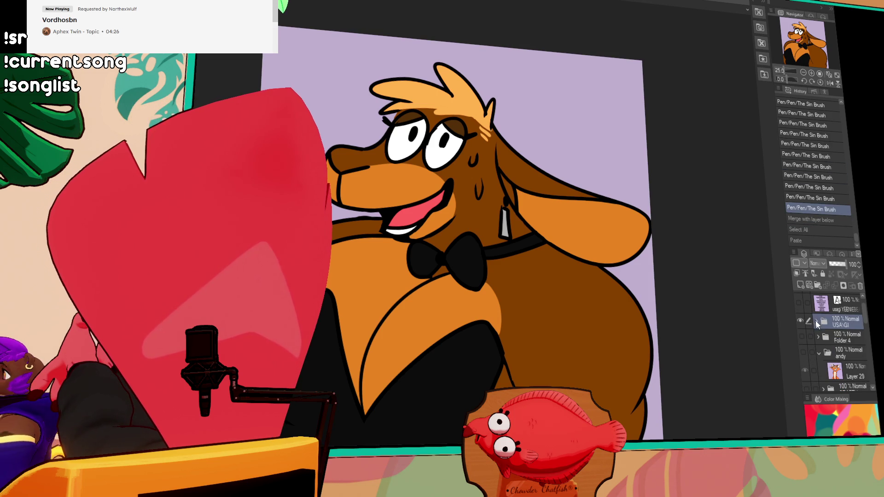
- Hide the dog's USAGI folder, show the names list, and add a new folder with a blank raster layer
left_click(801, 321)
left_click(799, 302)
left_click(819, 286)
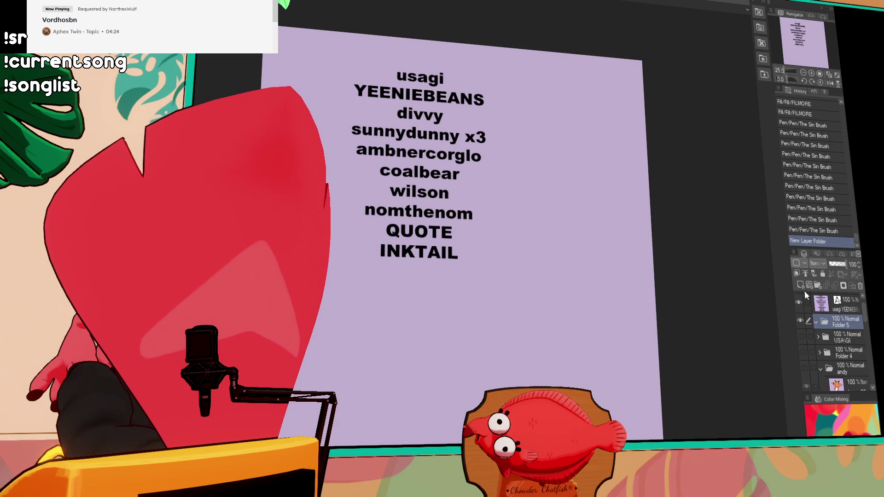
left_click(801, 286)
- Delete 'usagi' and its empty line from the names text, then hide that text layer
left_click(819, 302)
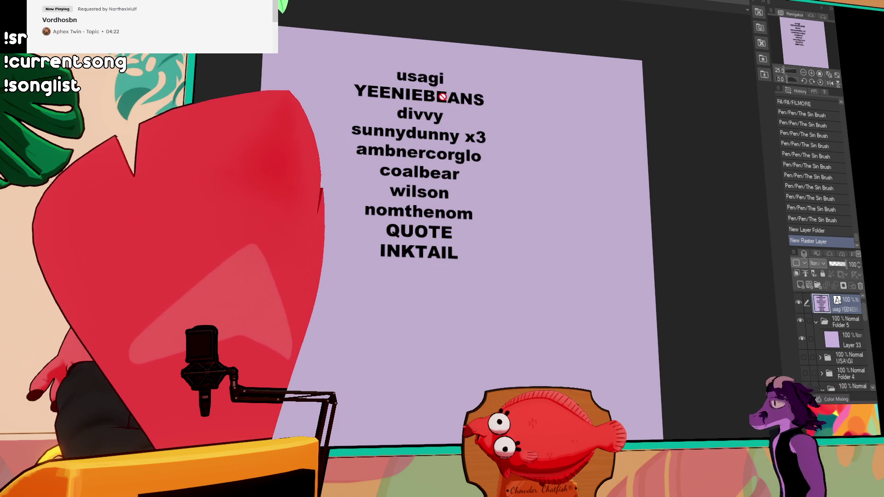
left_click(445, 79)
key("BackSpace")
key("BackSpace")
key("BackSpace")
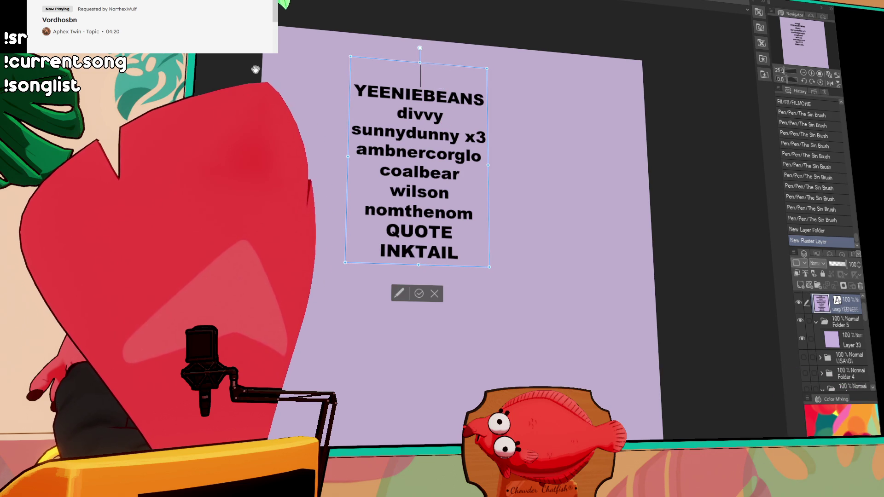
key("Delete")
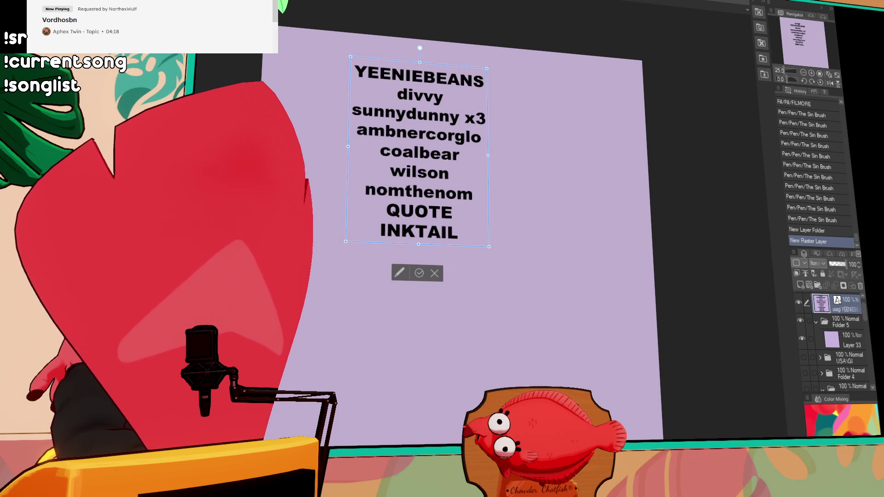
key("Escape")
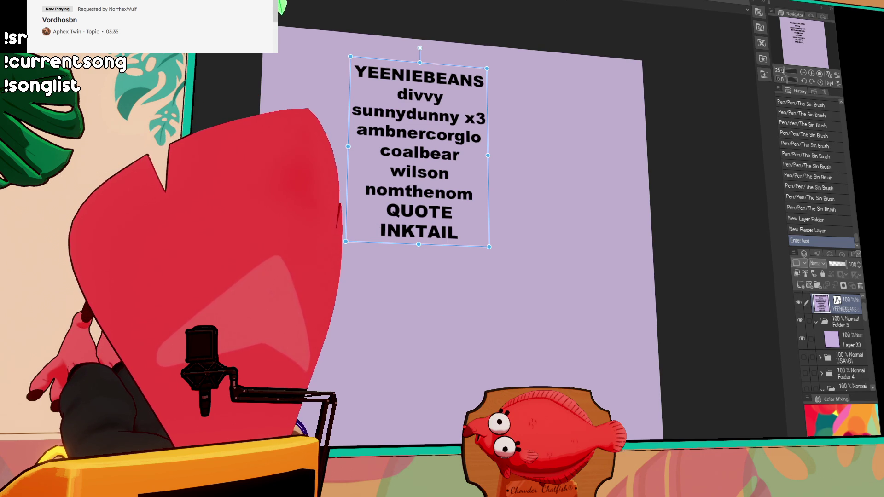
left_click(458, 116)
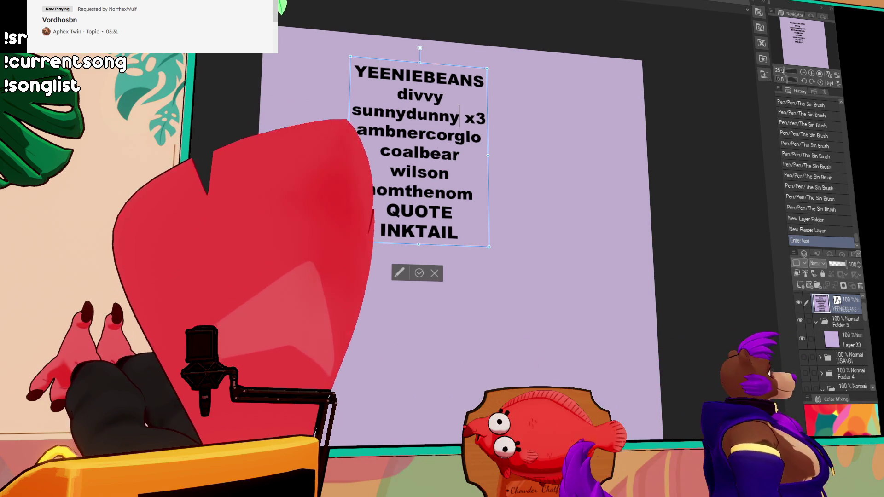
left_click(799, 303)
scroll(814, 324, "up", 1)
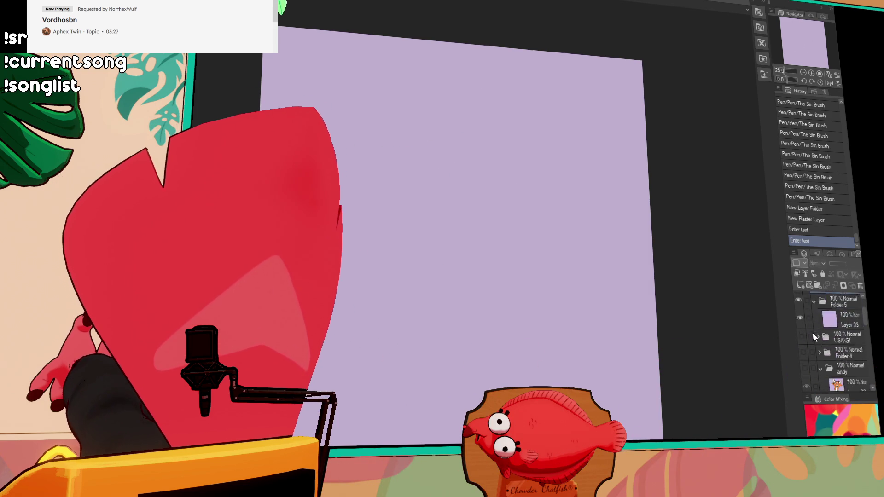
left_click(798, 301)
left_click_drag(586, 258, 647, 271)
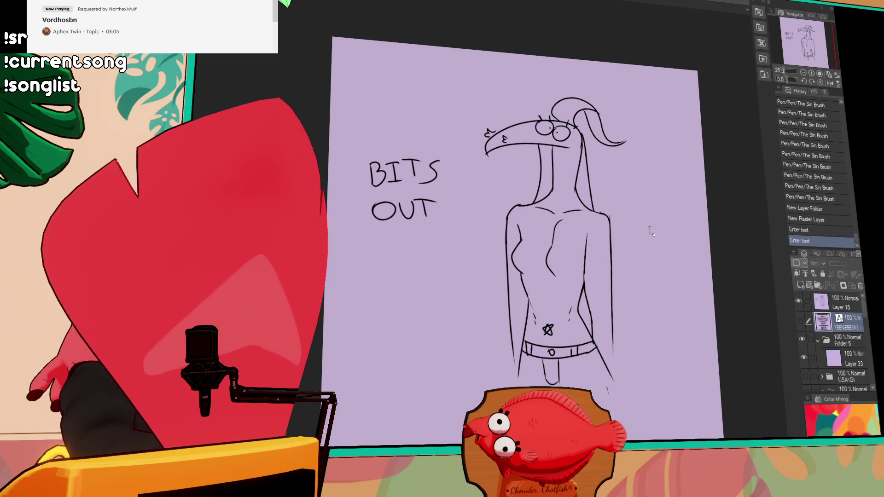
left_click(799, 301)
left_click(845, 355)
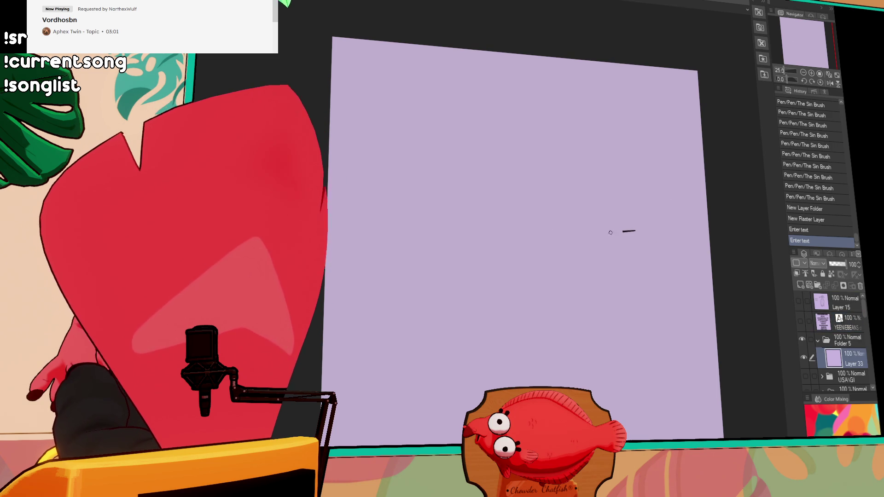
- Try several curved head strokes with the Sin Brush, undoing each one
left_click_drag(635, 231, 562, 186)
key("ctrl+z")
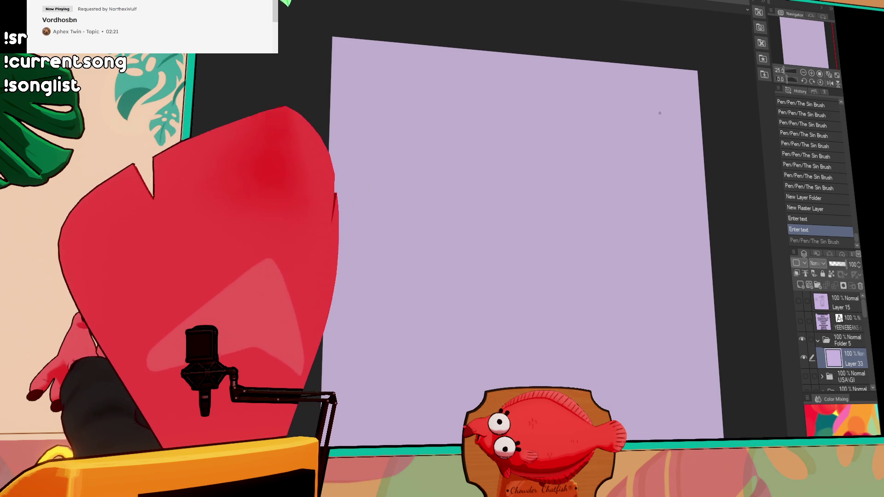
mouse_move(623, 195)
left_mouse_down()
mouse_move(583, 132)
mouse_move(387, 221)
left_mouse_up()
key("ctrl+z")
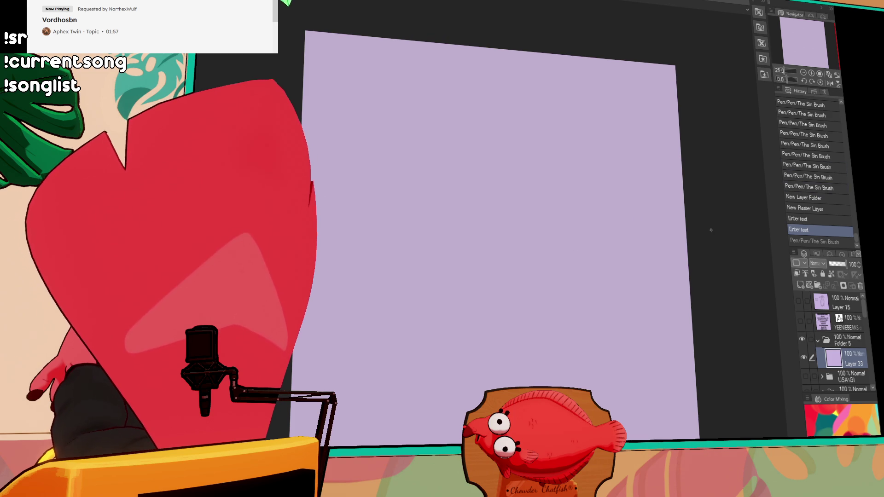
left_click_drag(711, 230, 710, 234)
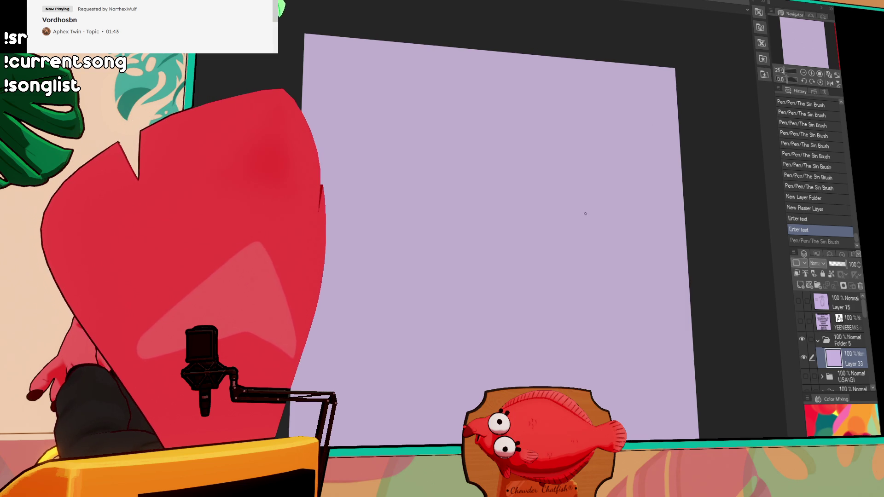
left_click_drag(546, 152, 529, 188)
key("ctrl+z")
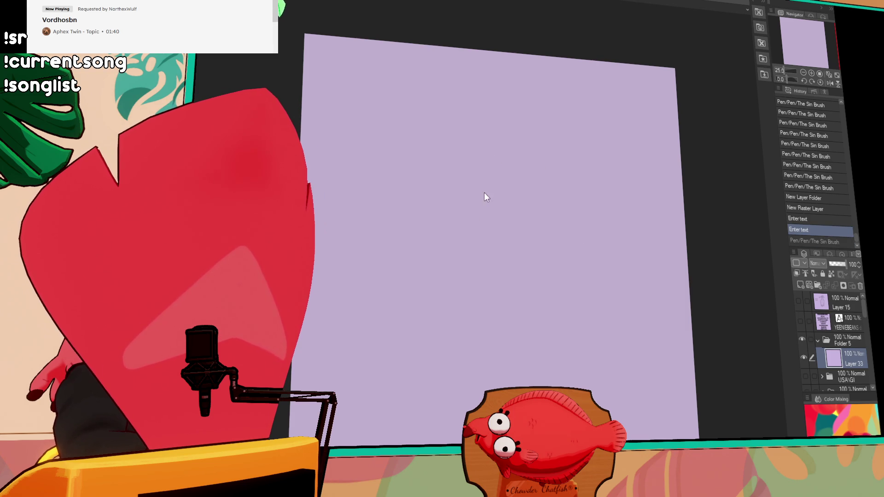
- Draw a C-shaped arch for the head, compare it via undo/redo, and keep it
mouse_move(518, 149)
left_mouse_down()
mouse_move(454, 134)
mouse_move(504, 191)
left_mouse_up()
key("ctrl+z")
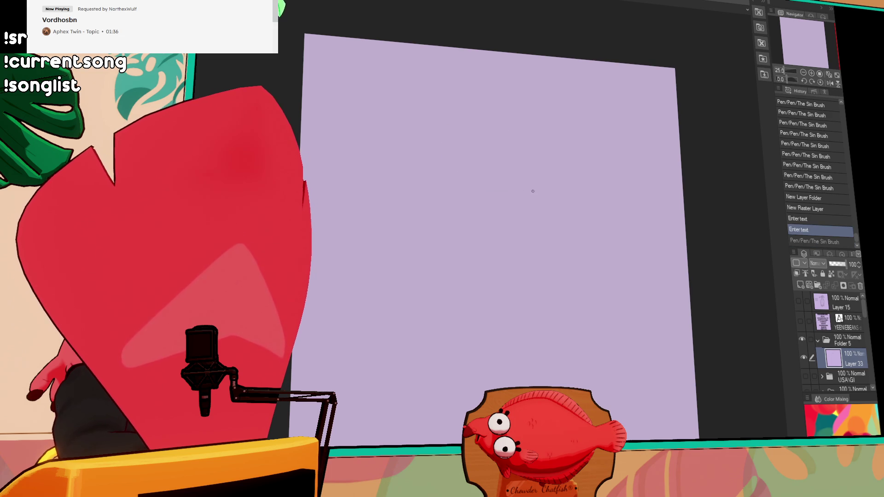
key("ctrl+z")
key("ctrl+y")
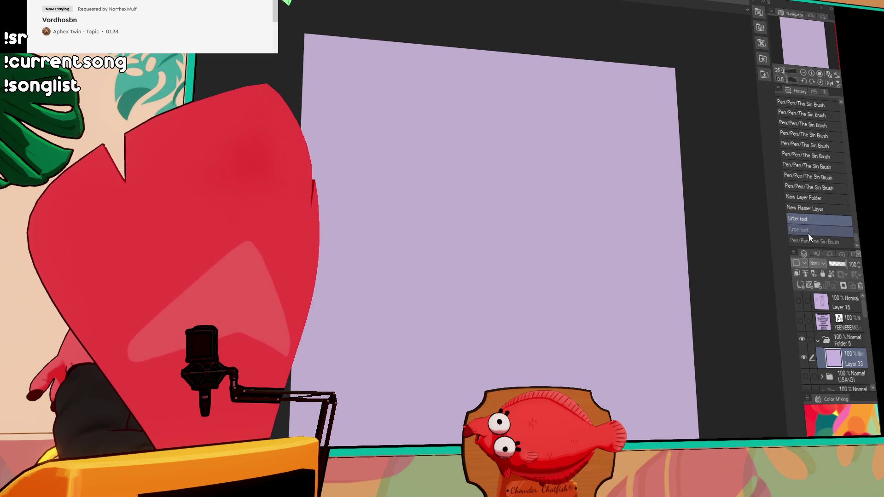
key("ctrl+y")
key("ctrl+z")
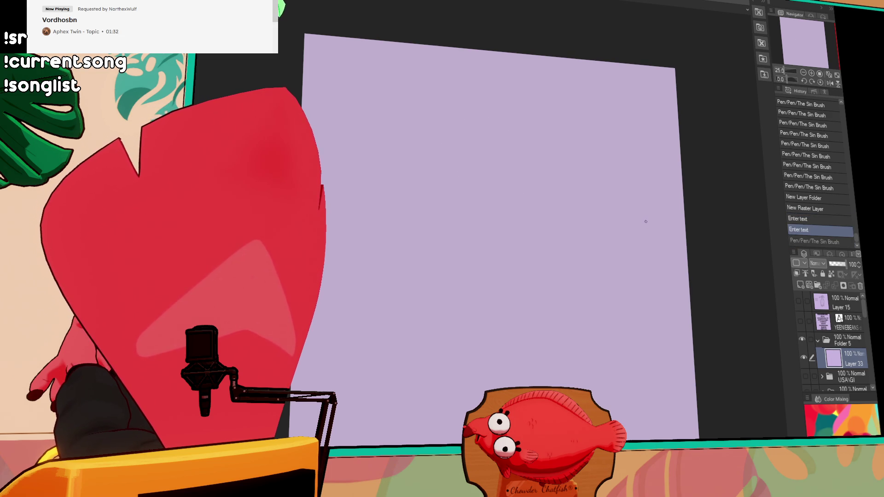
key("ctrl+y")
key("ctrl+z")
key("ctrl+y")
key("ctrl+z")
key("ctrl+y")
key("ctrl+z")
key("ctrl+y")
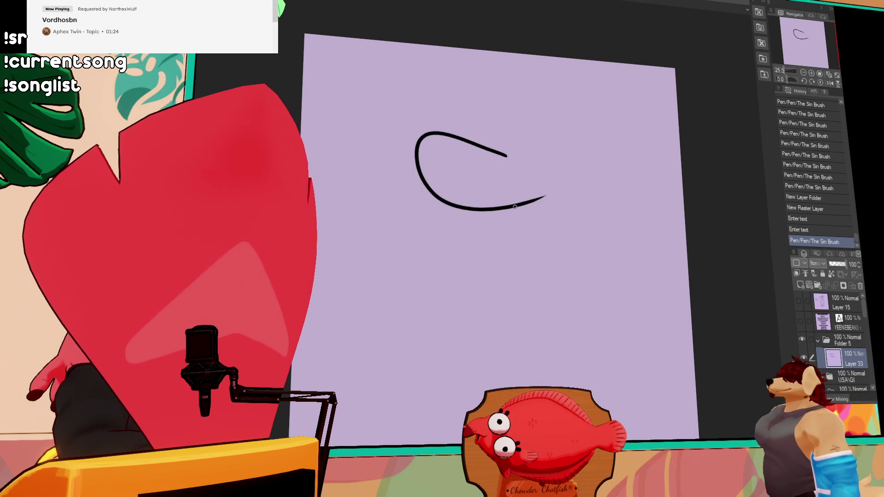
- Try the top arc of the snout, then zoom in on the snout area
mouse_move(465, 146)
left_mouse_down()
mouse_move(537, 164)
mouse_move(507, 159)
mouse_move(524, 146)
left_mouse_up()
key("ctrl+z")
key("ctrl+y")
key("ctrl+z")
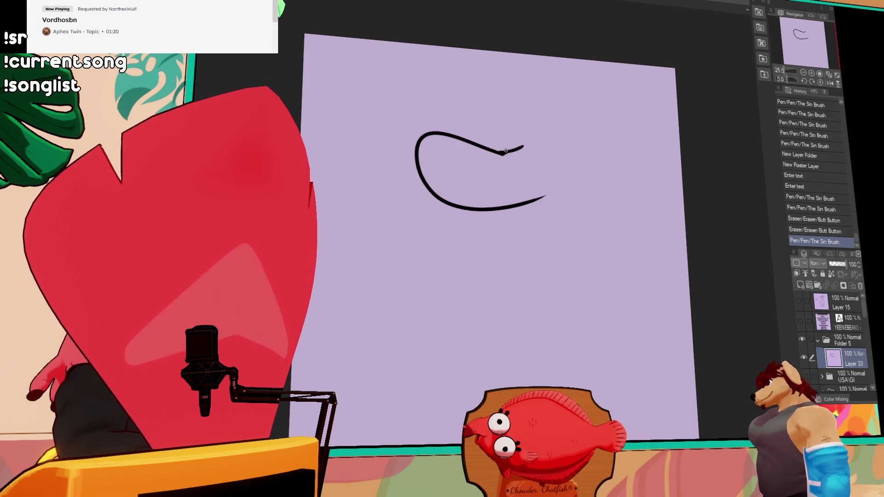
key("ctrl+plus")
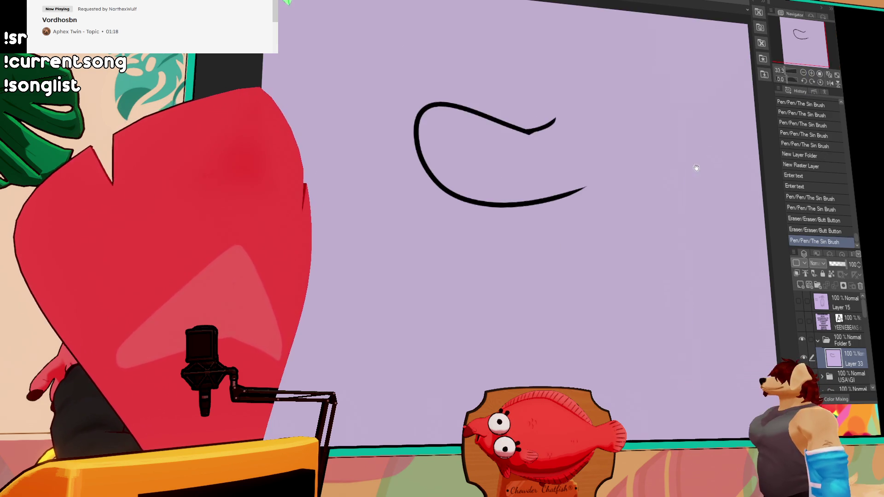
left_click_drag(715, 157, 715, 232)
- Redraw the hook on the upper stroke, erase it, and retry extending the snout line
key("ctrl+z")
key("ctrl+y")
key("ctrl+z")
mouse_move(509, 213)
left_mouse_down()
mouse_move(549, 193)
mouse_move(505, 205)
mouse_move(542, 185)
left_mouse_up()
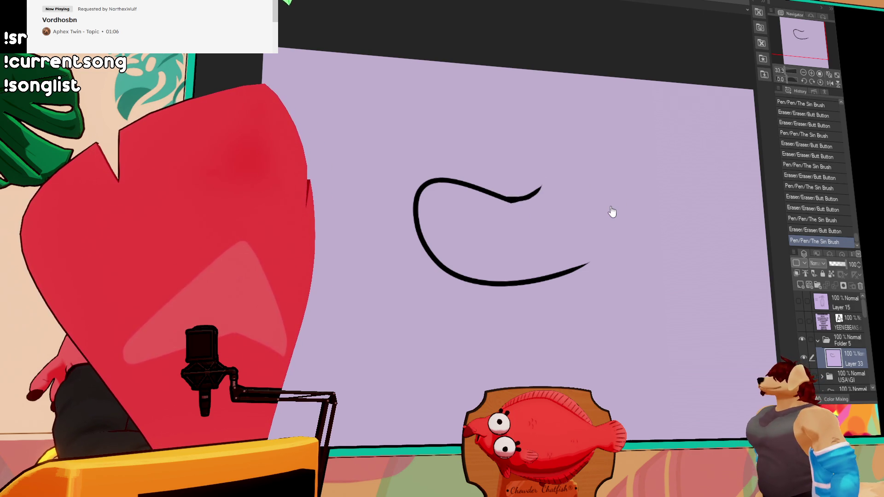
key("e")
mouse_move(542, 187)
left_mouse_down()
mouse_move(512, 199)
mouse_move(556, 215)
left_mouse_up()
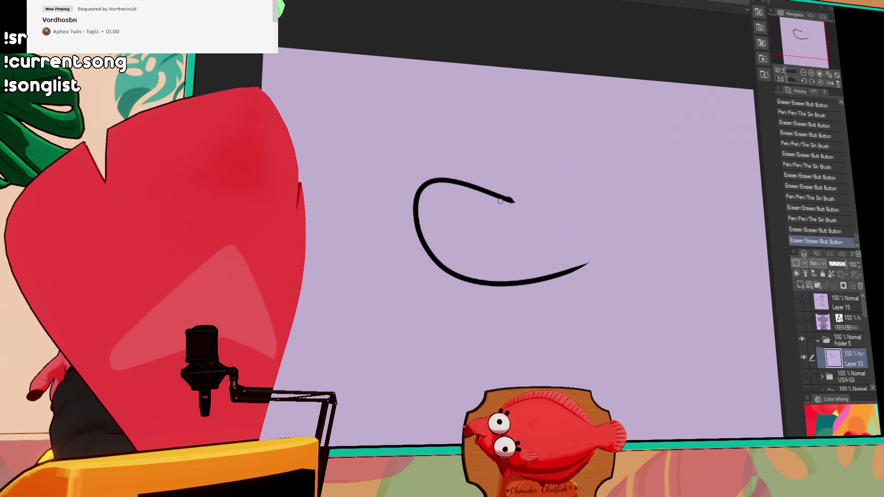
mouse_move(510, 200)
left_mouse_down()
mouse_move(547, 206)
mouse_move(550, 186)
mouse_move(564, 217)
mouse_move(543, 199)
mouse_move(576, 202)
mouse_move(613, 185)
left_mouse_up()
key("ctrl+z")
key("ctrl+z")
key("ctrl+z")
- Draw the eye along the snout line and erase the junctions and the brow stroke's left end
mouse_move(563, 210)
left_mouse_down()
mouse_move(613, 187)
mouse_move(607, 195)
left_mouse_up()
key("e")
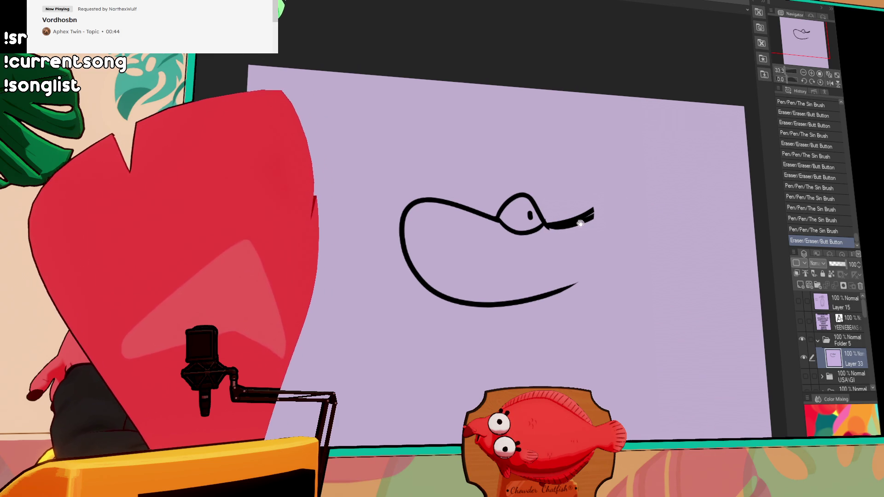
left_click_drag(543, 223, 551, 225)
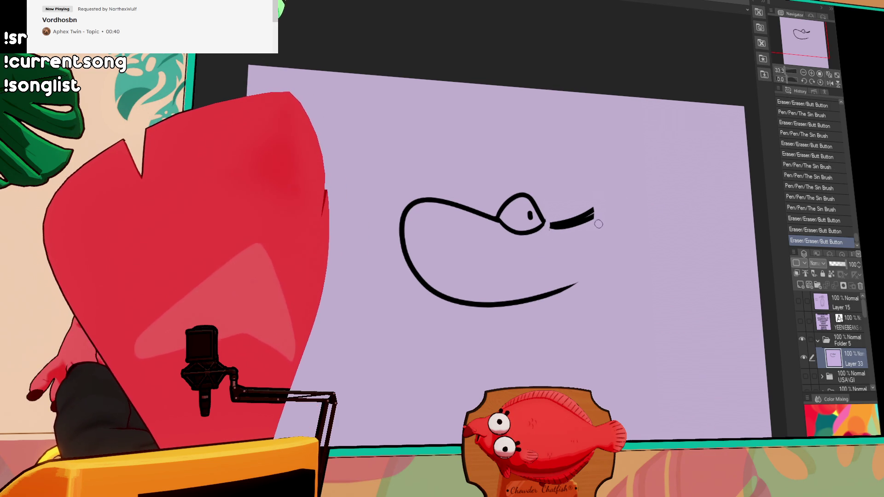
left_click_drag(612, 223, 657, 204)
mouse_move(583, 215)
left_mouse_down()
mouse_move(576, 239)
mouse_move(589, 229)
mouse_move(569, 226)
left_mouse_up()
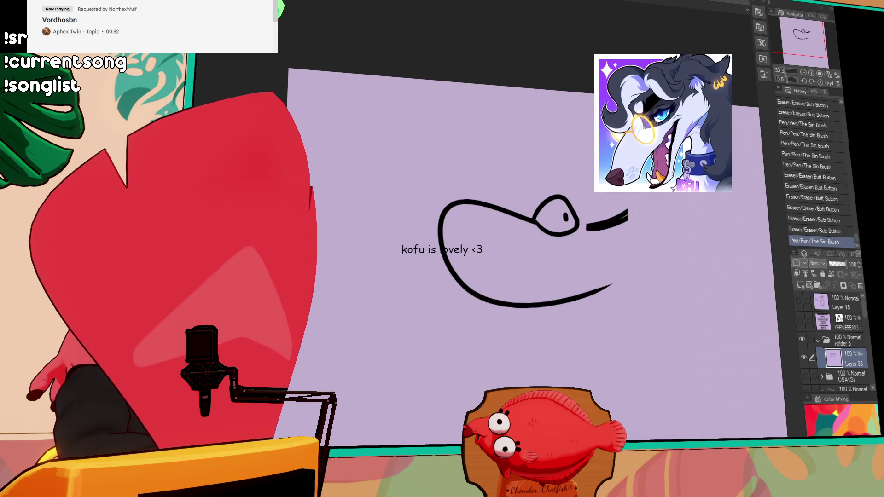
left_click_drag(588, 224, 591, 227)
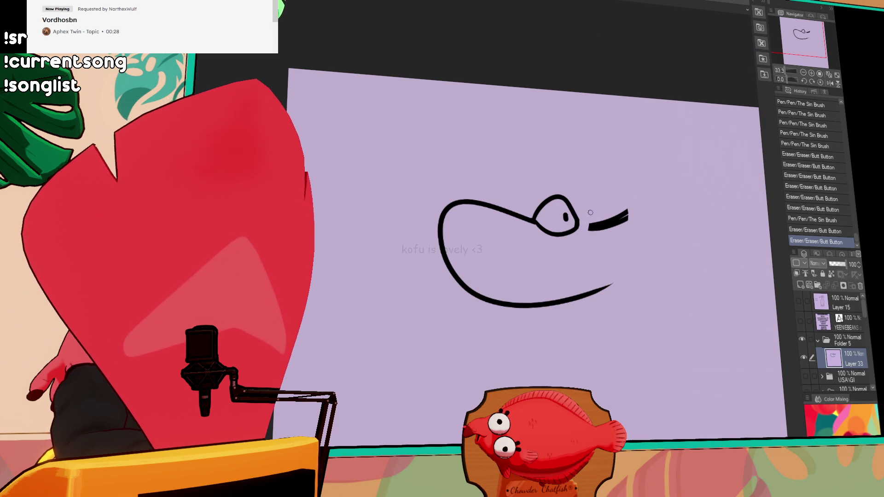
left_click(582, 225)
left_click(583, 225)
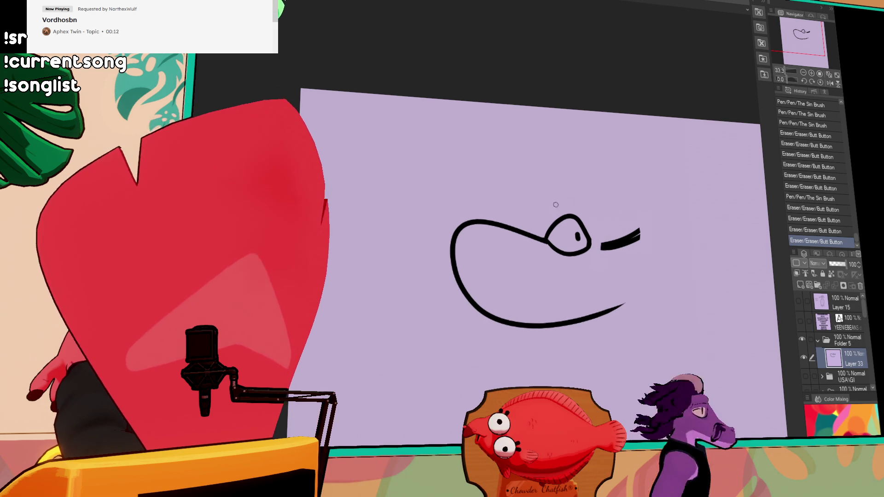
- Draw brow marks above the eye and erase the tip of the jaw curve
left_click_drag(569, 206, 594, 223)
left_click_drag(612, 220, 638, 205)
key("ctrl+z")
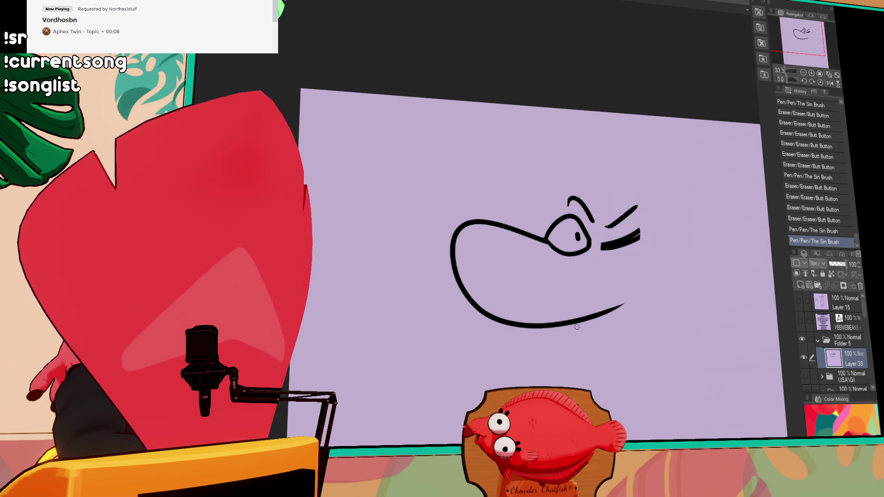
mouse_move(623, 306)
left_mouse_down()
mouse_move(588, 316)
mouse_move(651, 270)
mouse_move(651, 247)
mouse_move(604, 288)
mouse_move(611, 330)
left_mouse_up()
scroll(645, 277, "down", 2)
scroll(566, 296, "down", 1)
- Draw a tongue hanging below the mouth with a centre line down it
left_click_drag(543, 289, 605, 341)
key("ctrl+z")
left_click_drag(546, 289, 612, 322)
key("ctrl+z")
left_click_drag(548, 290, 610, 308)
key("ctrl+z")
left_click_drag(548, 289, 607, 305)
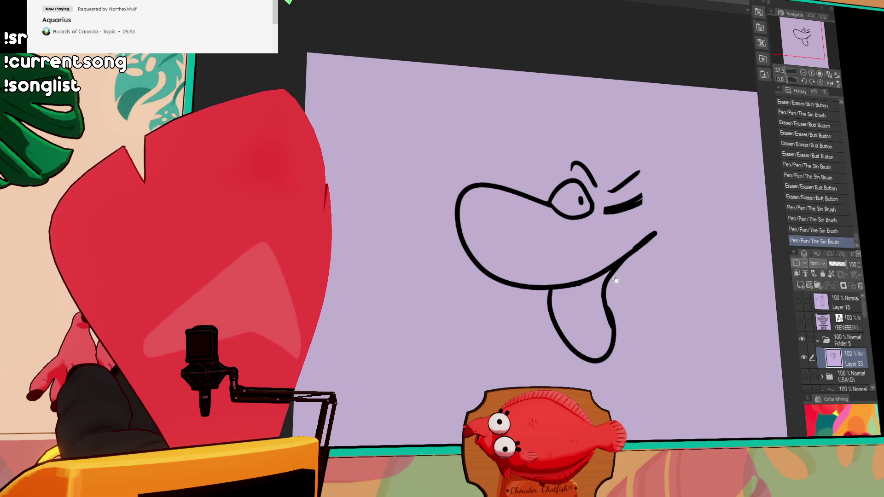
left_click_drag(599, 216, 602, 217)
mouse_move(590, 284)
left_mouse_down()
mouse_move(593, 317)
mouse_move(566, 301)
left_mouse_up()
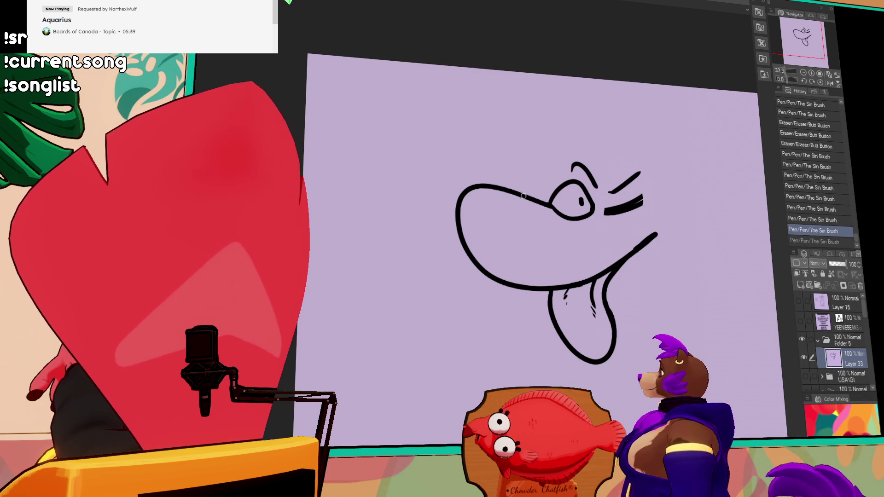
- Draw the nose inside the snout with a ring loop and clean up stray bits
mouse_move(521, 195)
left_mouse_down()
mouse_move(488, 238)
mouse_move(461, 234)
left_mouse_up()
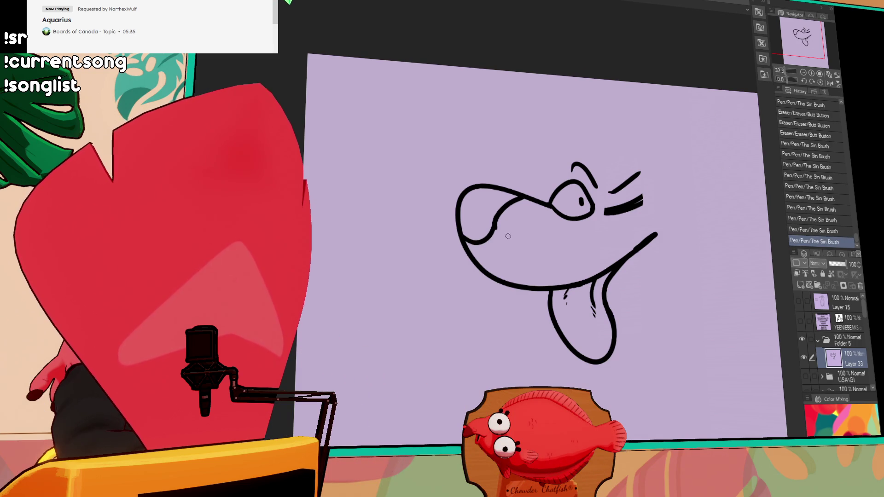
left_click_drag(496, 226, 460, 254)
key("ctrl+z")
mouse_move(491, 229)
left_mouse_down()
mouse_move(500, 231)
mouse_move(489, 241)
mouse_move(490, 232)
mouse_move(467, 243)
left_mouse_up()
key("ctrl+z")
left_click_drag(469, 241, 474, 242)
left_click_drag(476, 241, 480, 243)
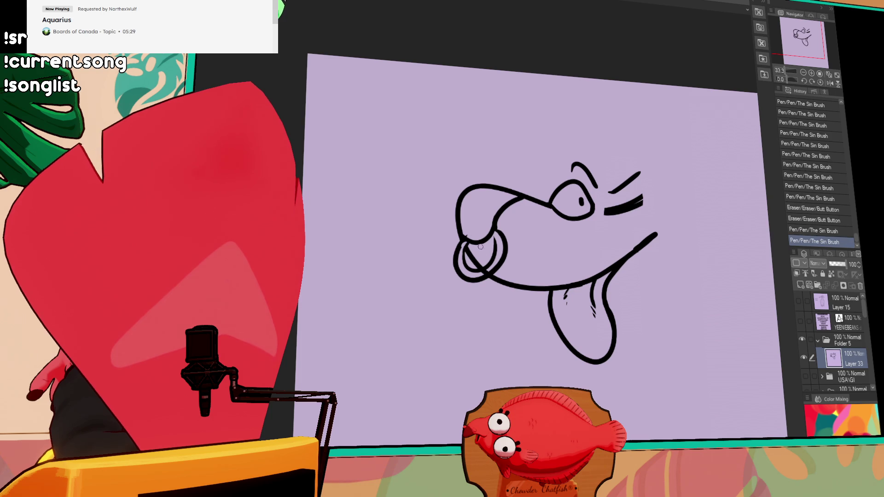
left_click_drag(479, 273, 481, 271)
mouse_move(481, 273)
left_mouse_down()
mouse_move(490, 264)
mouse_move(491, 277)
mouse_move(486, 264)
left_mouse_up()
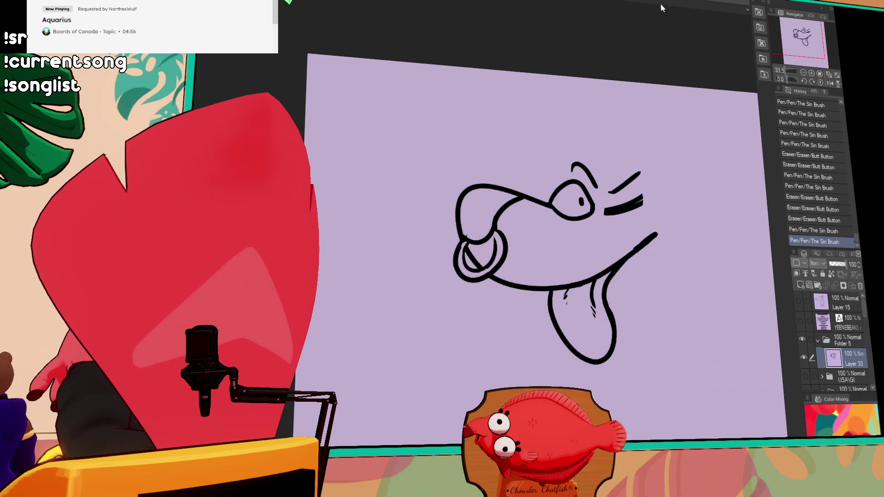
- Redraw the mouth line's tip with a small hook and trim the brow stroke's left tip
left_click_drag(644, 257, 654, 235)
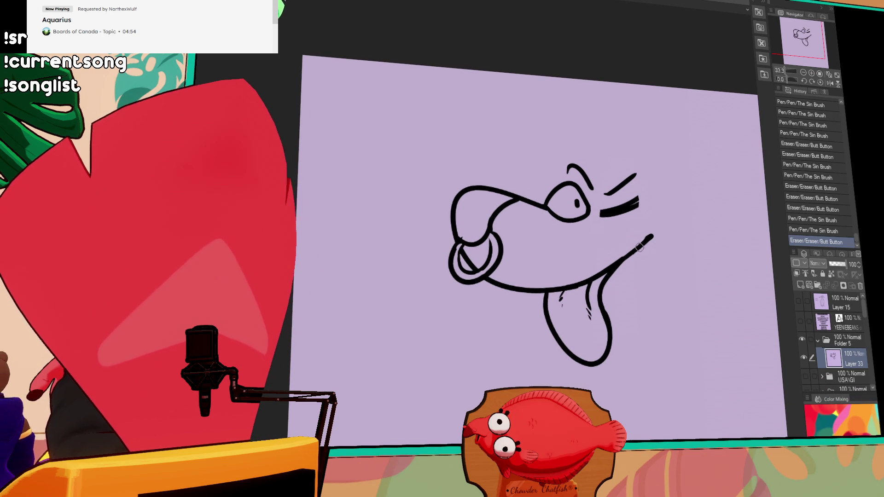
mouse_move(619, 262)
left_mouse_down()
mouse_move(647, 237)
mouse_move(637, 252)
left_mouse_up()
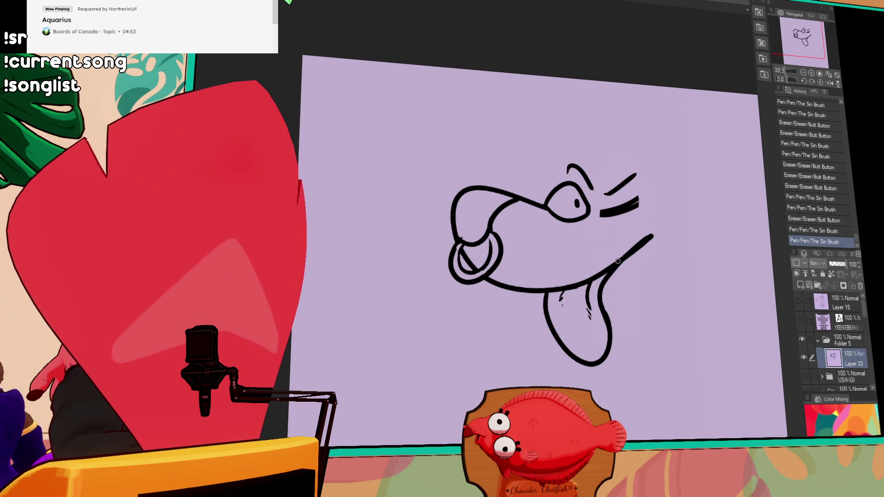
mouse_move(656, 224)
left_mouse_down()
mouse_move(659, 244)
mouse_move(639, 232)
mouse_move(628, 257)
left_mouse_up()
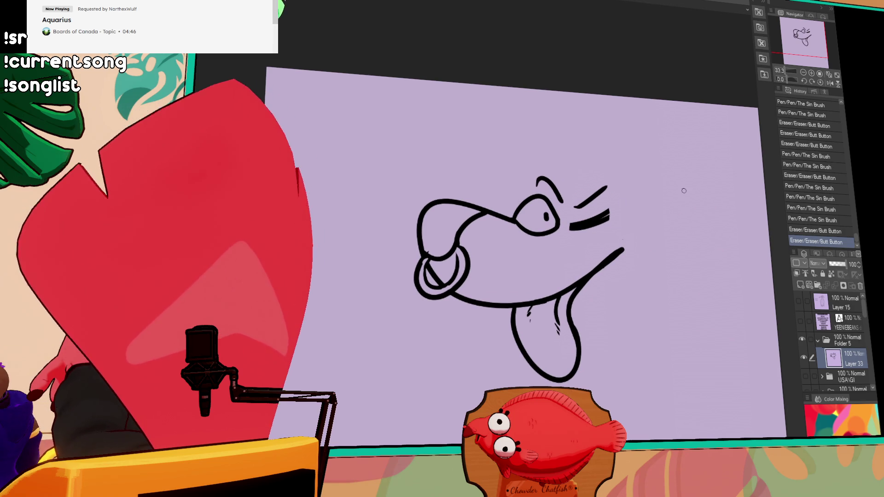
left_click_drag(522, 207, 540, 179)
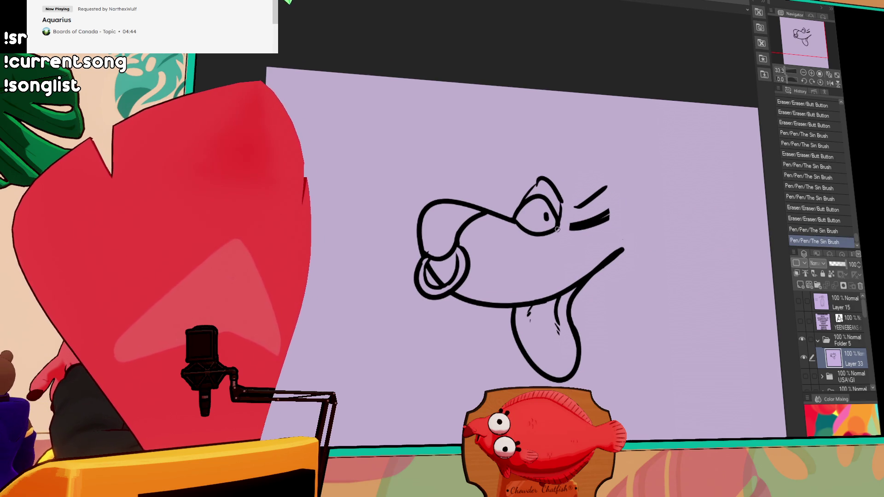
key("ctrl+z")
key("ctrl+z")
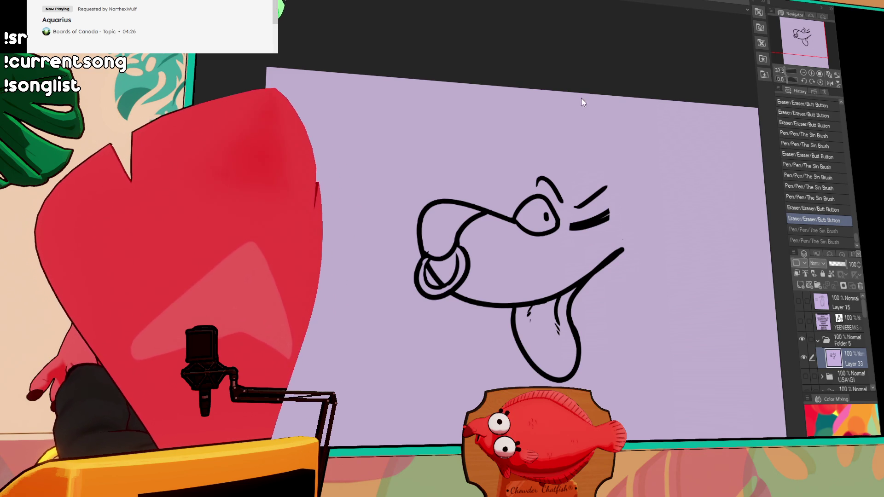
left_click_drag(569, 225, 573, 229)
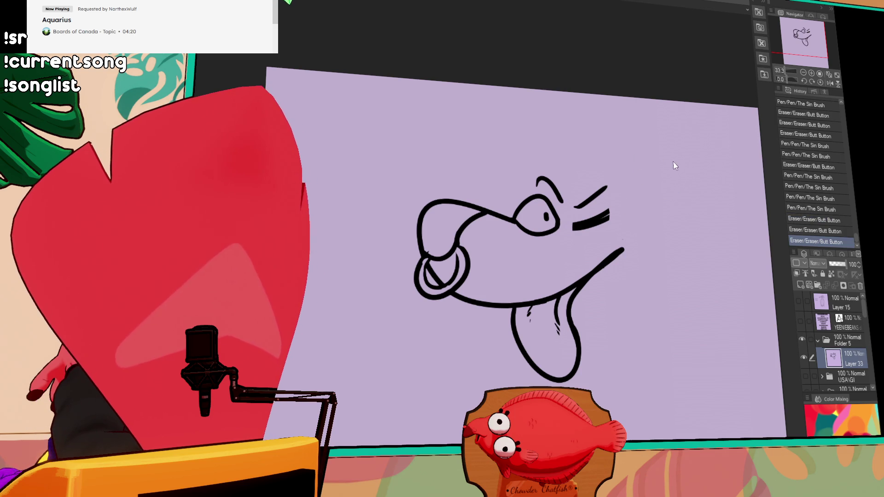
- Draw the forehead curl and the large curly dome over the dog's head
key("ctrl+z")
mouse_move(541, 177)
left_mouse_down()
mouse_move(552, 182)
mouse_move(515, 164)
mouse_move(608, 131)
left_mouse_up()
key("ctrl+z")
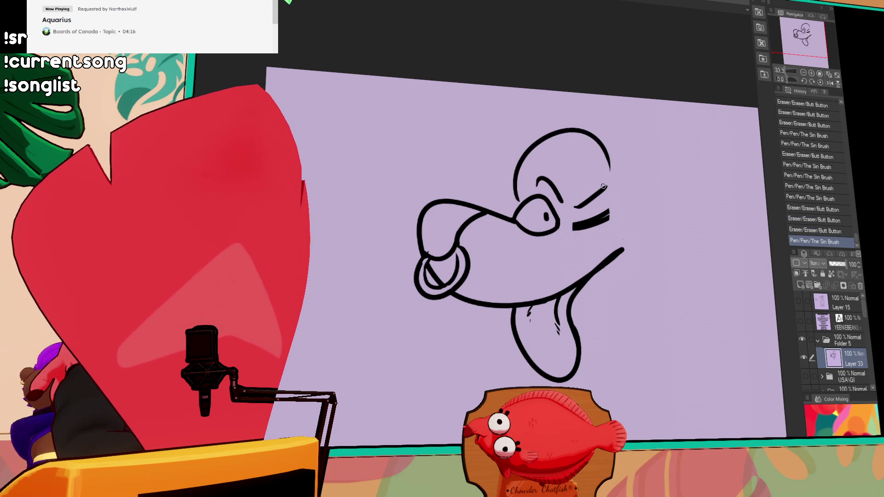
key("ctrl+z")
mouse_move(518, 203)
left_mouse_down()
mouse_move(511, 182)
mouse_move(576, 133)
mouse_move(684, 202)
left_mouse_up()
key("ctrl+z")
left_click_drag(537, 172, 544, 145)
mouse_move(546, 133)
left_mouse_down()
mouse_move(569, 117)
mouse_move(667, 202)
mouse_move(708, 198)
mouse_move(722, 234)
mouse_move(677, 306)
left_mouse_up()
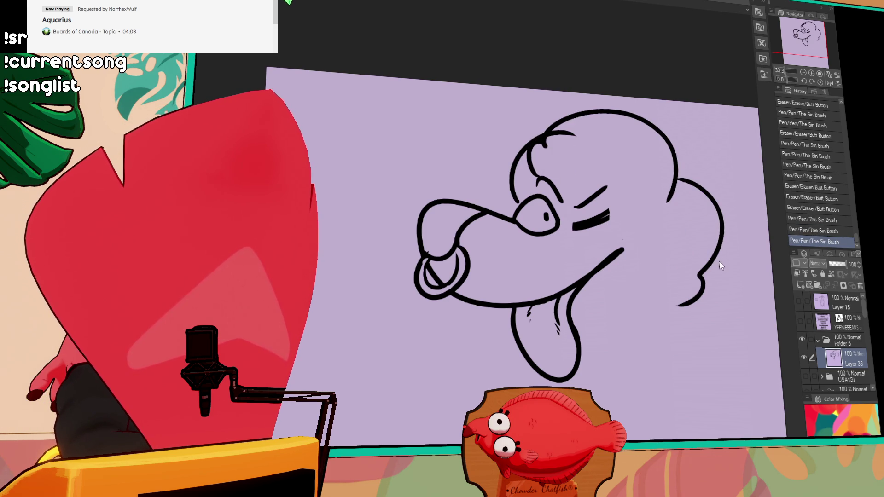
left_click_drag(551, 141, 573, 135)
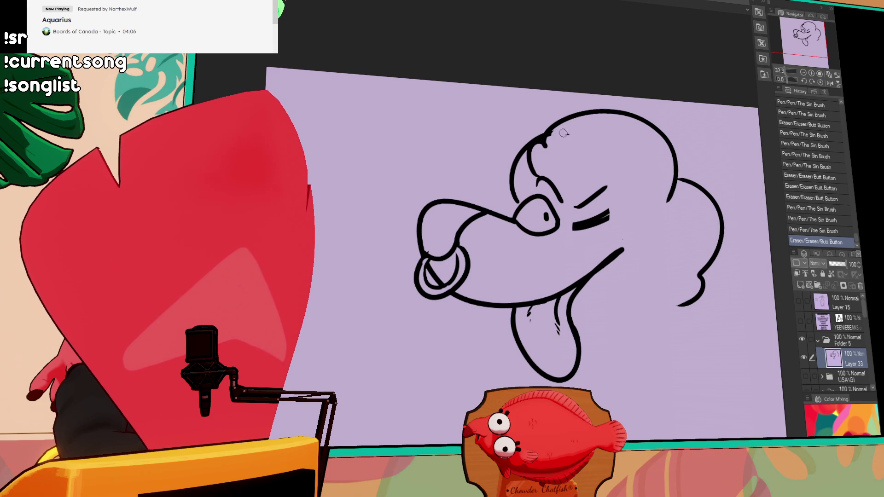
- Draw the pointed ear down the right side of the head and clean the ear joint
mouse_move(673, 161)
left_mouse_down()
mouse_move(621, 175)
mouse_move(699, 224)
left_mouse_up()
key("ctrl+z")
key("ctrl+z")
mouse_move(610, 173)
left_mouse_down()
mouse_move(672, 144)
mouse_move(702, 206)
left_mouse_up()
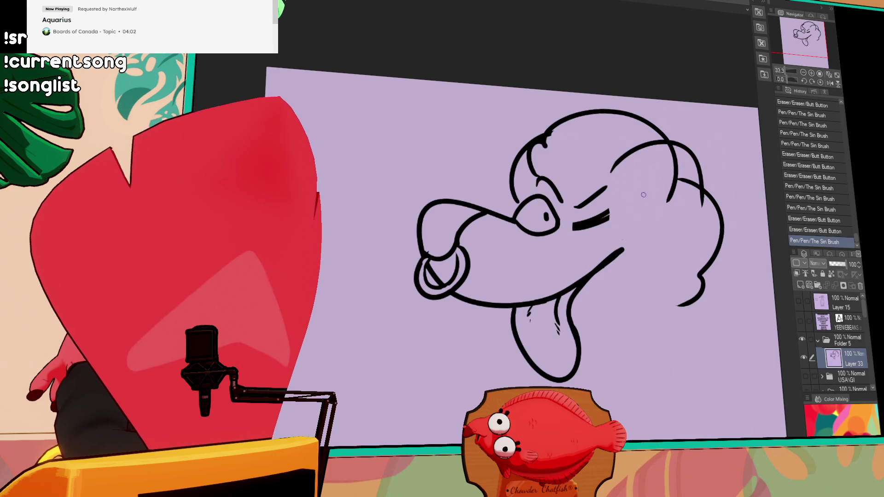
key("ctrl+z")
key("ctrl+z")
key("ctrl+y")
key("ctrl+y")
key("ctrl+z")
key("ctrl+z")
left_click_drag(677, 148, 644, 227)
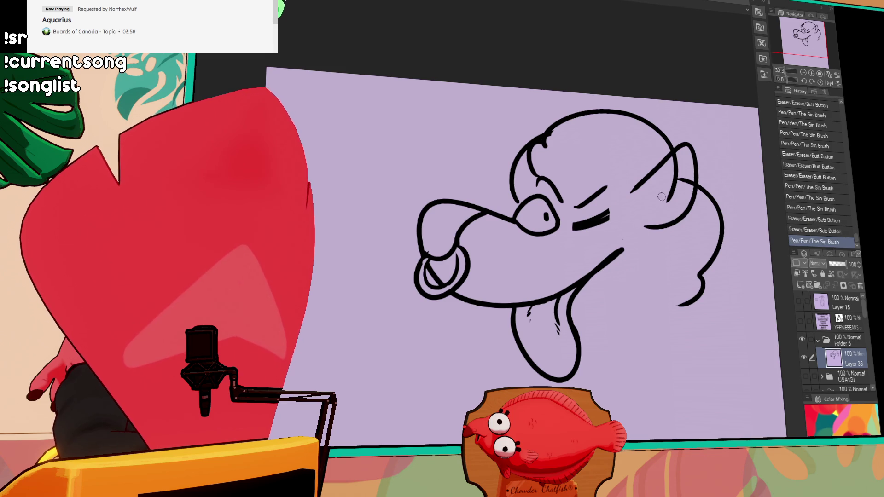
mouse_move(673, 151)
left_mouse_down()
mouse_move(685, 184)
mouse_move(683, 168)
left_mouse_up()
left_click_drag(683, 162, 683, 165)
- Draw two long neck lines descending below the jaw
mouse_move(647, 232)
left_mouse_down()
mouse_move(596, 177)
mouse_move(618, 315)
left_mouse_up()
key("ctrl+z")
left_click_drag(634, 189, 604, 357)
left_click_drag(459, 256, 433, 333)
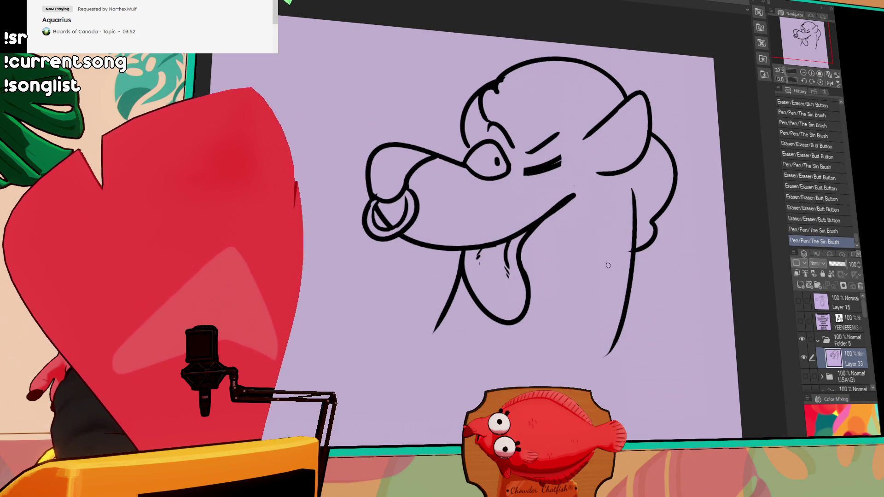
- Draw the shoulder line extending from the chin to the canvas edge
key("ctrl+z")
mouse_move(438, 301)
left_mouse_down()
mouse_move(406, 320)
mouse_move(340, 311)
left_mouse_up()
mouse_move(618, 344)
left_mouse_down()
mouse_move(585, 275)
mouse_move(702, 365)
left_mouse_up()
key("ctrl+z")
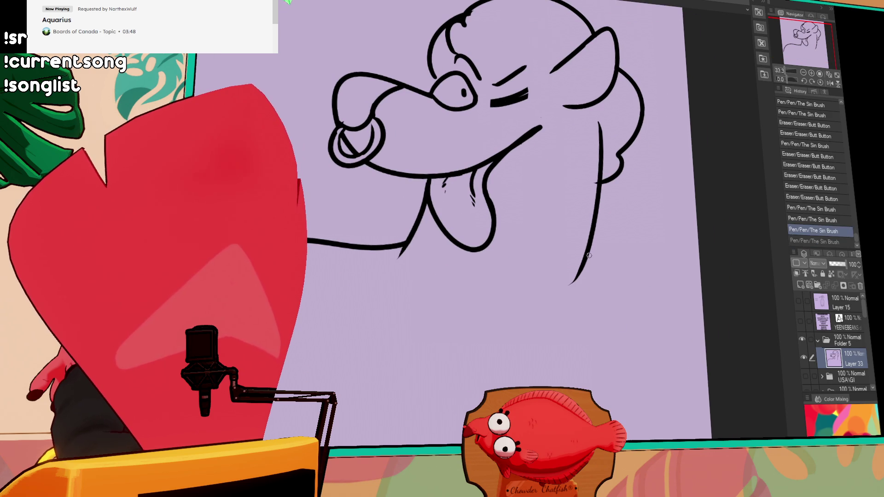
left_click_drag(591, 249, 752, 421)
key("ctrl+y")
left_click_drag(636, 189, 686, 213)
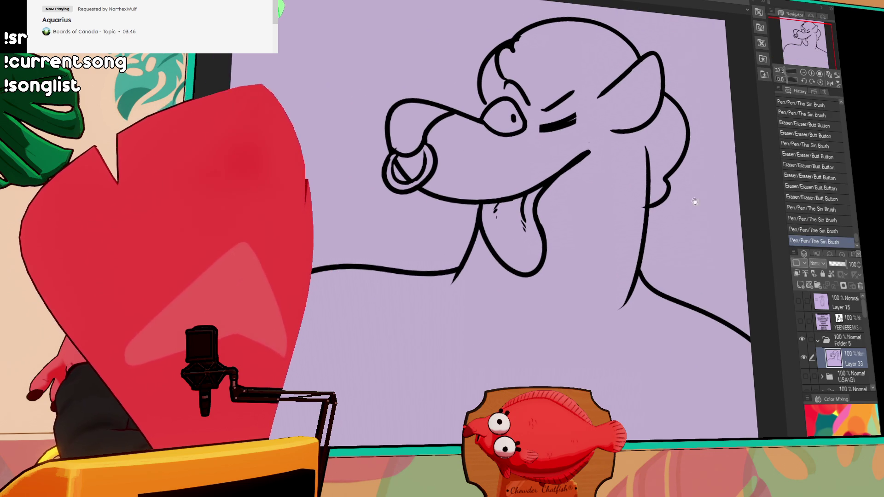
- Redraw the grinning mouth corner as a curved hook and erase bits around it
left_click_drag(597, 143, 567, 165)
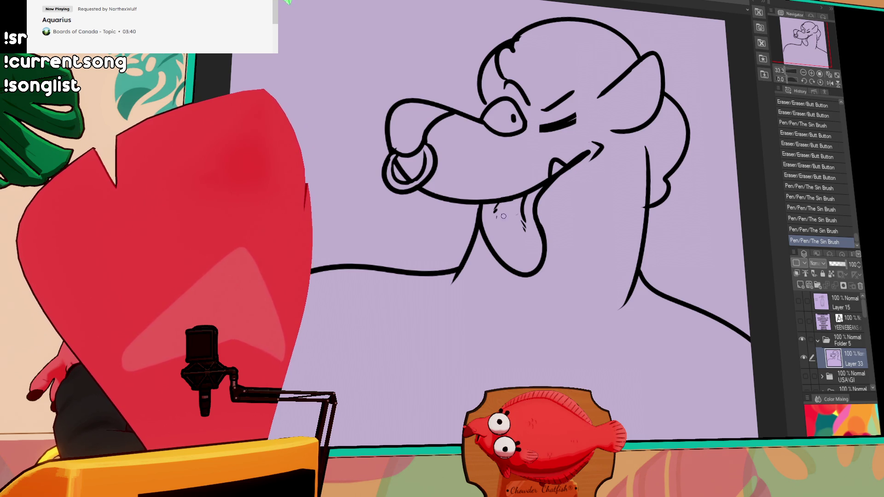
left_click_drag(634, 189, 628, 246)
left_click_drag(625, 172, 630, 179)
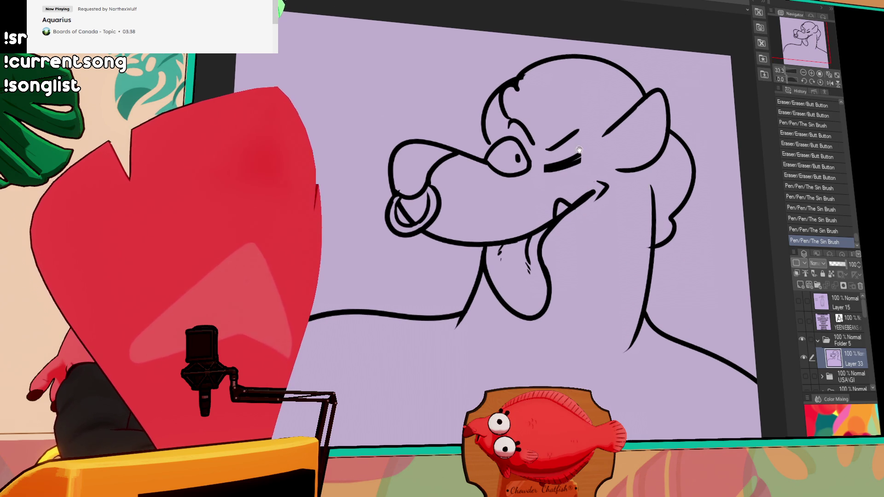
left_click_drag(647, 146, 655, 155)
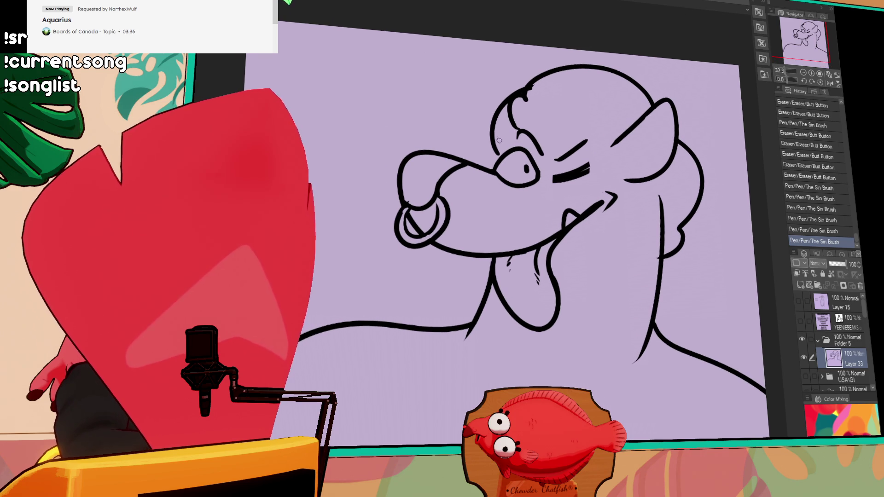
left_click(498, 155)
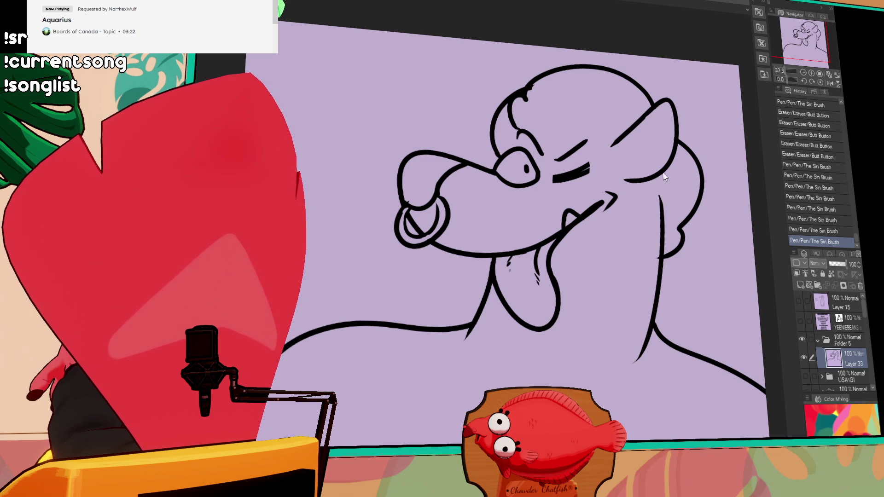
left_click_drag(591, 194, 608, 190)
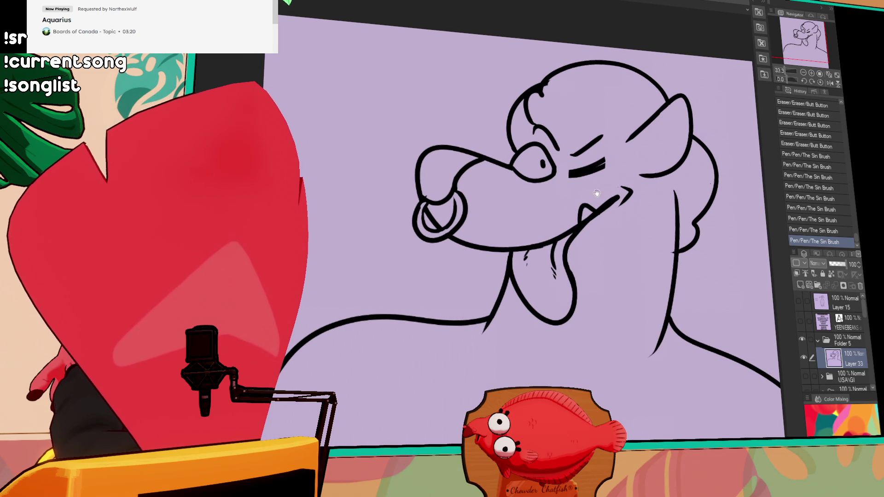
left_click_drag(618, 195, 592, 228)
left_click_drag(661, 218, 646, 185)
- Redraw the lower neck as a wider curve, shift the lineart left, and erase the old head curve
left_click_drag(653, 275, 636, 313)
mouse_move(672, 268)
left_mouse_down()
mouse_move(605, 230)
mouse_move(611, 276)
mouse_move(619, 281)
left_mouse_up()
left_click_drag(610, 240, 637, 289)
key("ctrl+z")
mouse_move(608, 233)
left_mouse_down()
mouse_move(627, 290)
mouse_move(638, 290)
left_mouse_up()
left_click_drag(503, 155, 552, 194)
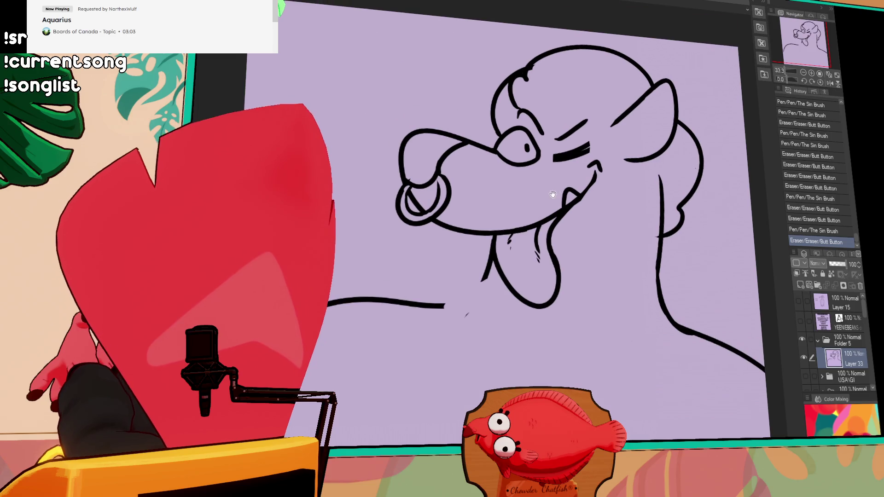
mouse_move(535, 86)
left_mouse_down()
mouse_move(472, 99)
mouse_move(471, 109)
mouse_move(481, 79)
mouse_move(474, 83)
mouse_move(539, 74)
mouse_move(583, 99)
left_mouse_up()
mouse_move(619, 142)
left_mouse_down()
mouse_move(631, 166)
mouse_move(631, 154)
mouse_move(629, 191)
mouse_move(636, 161)
mouse_move(618, 232)
left_mouse_up()
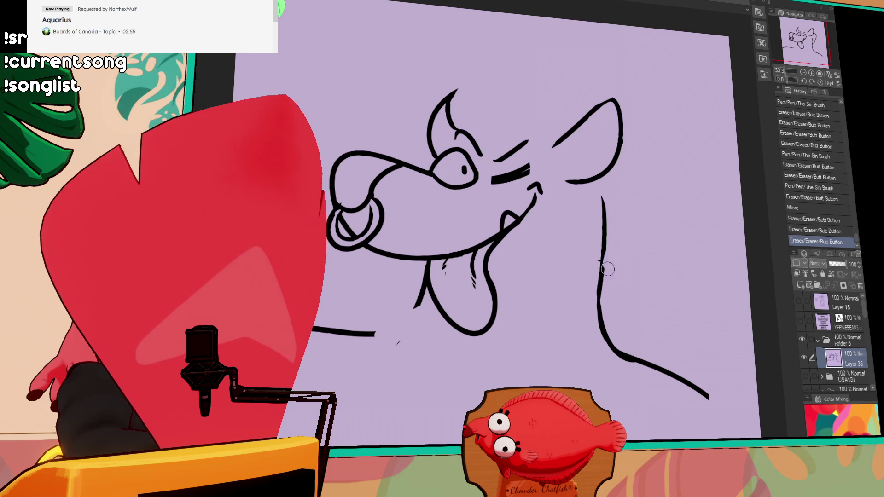
- Draw the new head top and fluffy hair outline down the right side with a curl
key("p")
mouse_move(454, 124)
left_mouse_down()
mouse_move(451, 99)
mouse_move(498, 84)
mouse_move(585, 31)
mouse_move(635, 94)
left_mouse_up()
mouse_move(628, 60)
left_mouse_down()
mouse_move(691, 241)
mouse_move(631, 313)
left_mouse_up()
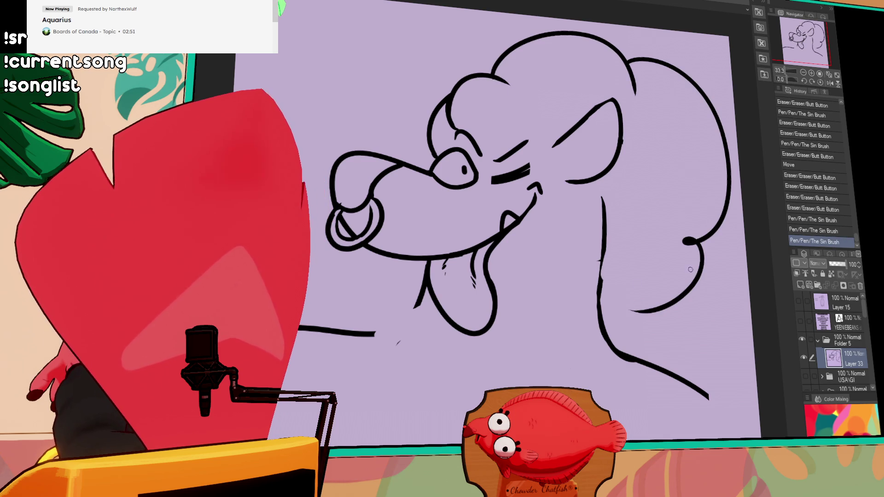
key("e")
left_click_drag(688, 249, 702, 231)
key("p")
left_click_drag(629, 80, 635, 93)
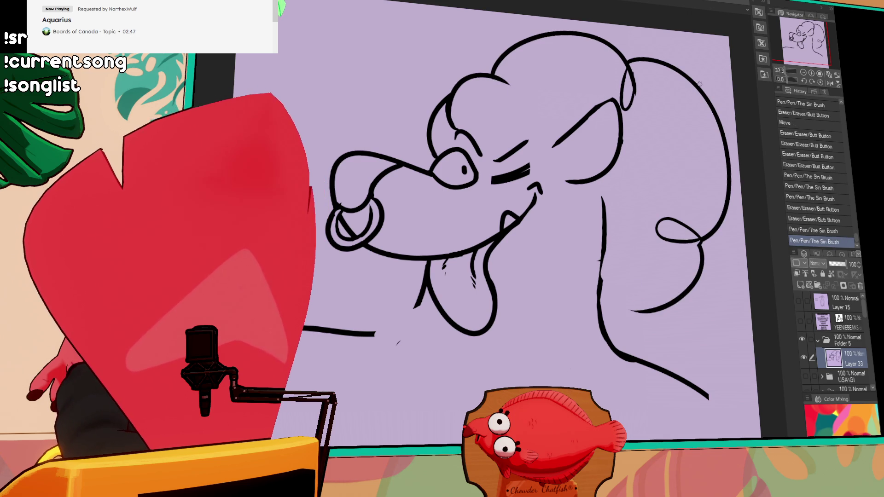
- Erase the old vertical neck line and redraw the neck line down to the bottom
left_click_drag(616, 329, 599, 314)
key("e")
left_click_drag(599, 197, 602, 318)
key("p")
key("ctrl+z")
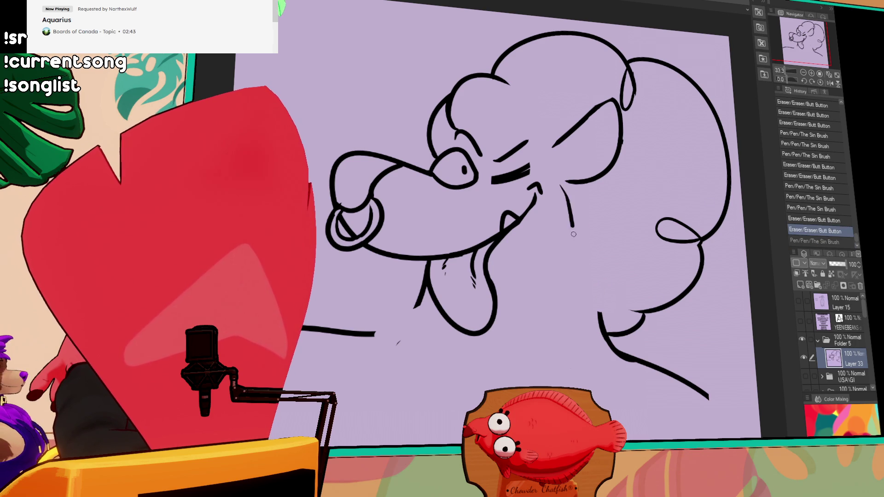
key("ctrl+z")
left_click_drag(581, 185, 600, 343)
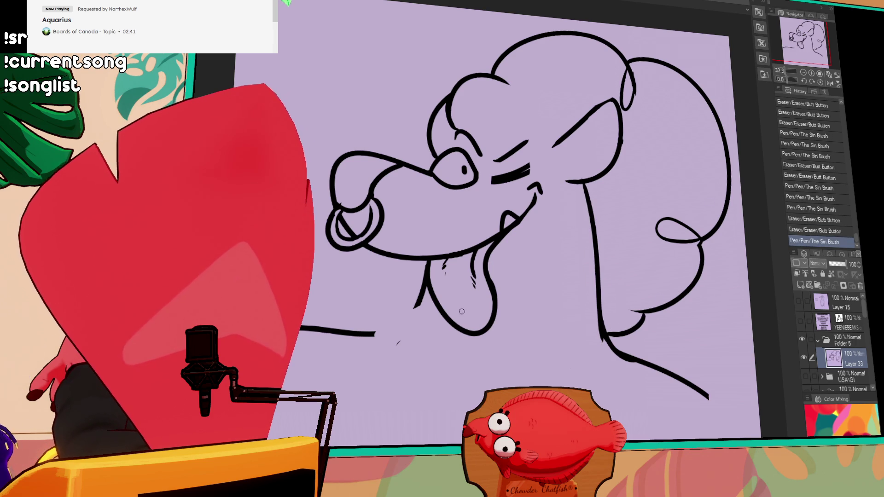
key("ctrl+z")
left_click_drag(422, 262, 362, 338)
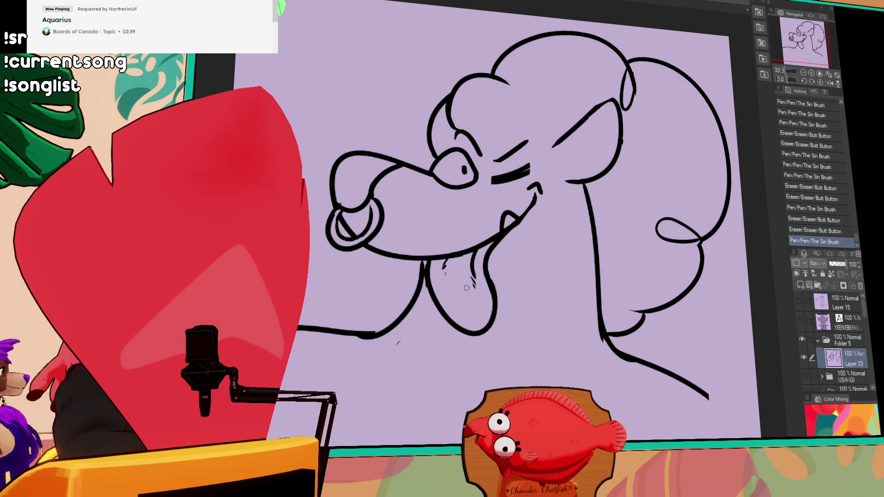
left_click_drag(453, 293, 591, 246)
key("ctrl+z")
- Try a longer chin stroke, compare it with undo/redo, and leave it removed
mouse_move(607, 209)
left_mouse_down()
mouse_move(560, 271)
mouse_move(688, 262)
mouse_move(656, 207)
left_mouse_up()
left_click_drag(526, 260, 584, 233)
key("ctrl+z")
left_click_drag(523, 261, 635, 229)
key("ctrl+z")
key("ctrl+y")
key("ctrl+z")
key("ctrl+y")
key("ctrl+z")
key("ctrl+y")
key("ctrl+z")
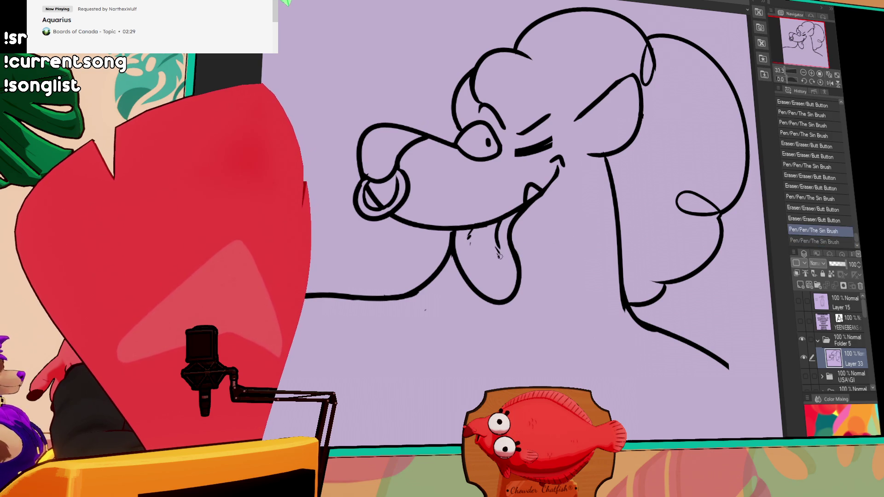
key("ctrl+y")
key("ctrl+z")
key("ctrl+y")
key("ctrl+z")
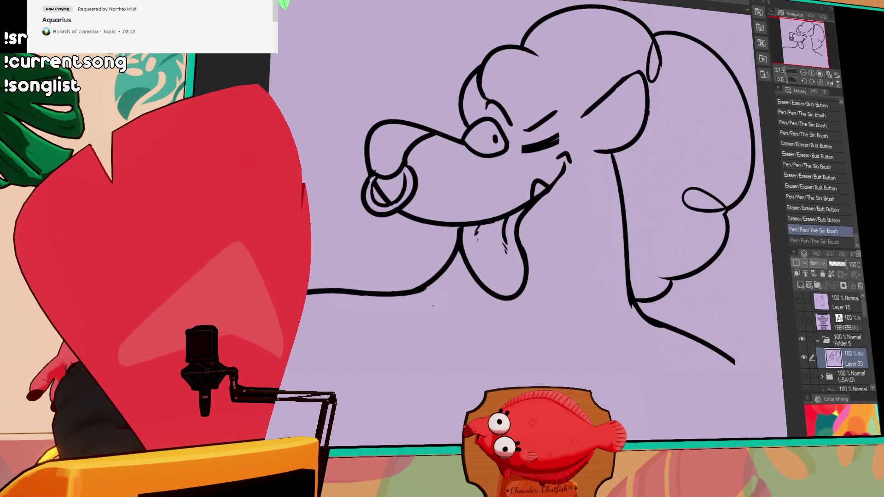
- Redraw the hair strokes near the brow and the eyelid stroke, undoing failed attempts
left_click_drag(613, 91, 642, 207)
mouse_move(511, 208)
left_mouse_down()
mouse_move(506, 182)
mouse_move(530, 214)
mouse_move(525, 202)
left_mouse_up()
key("ctrl+z")
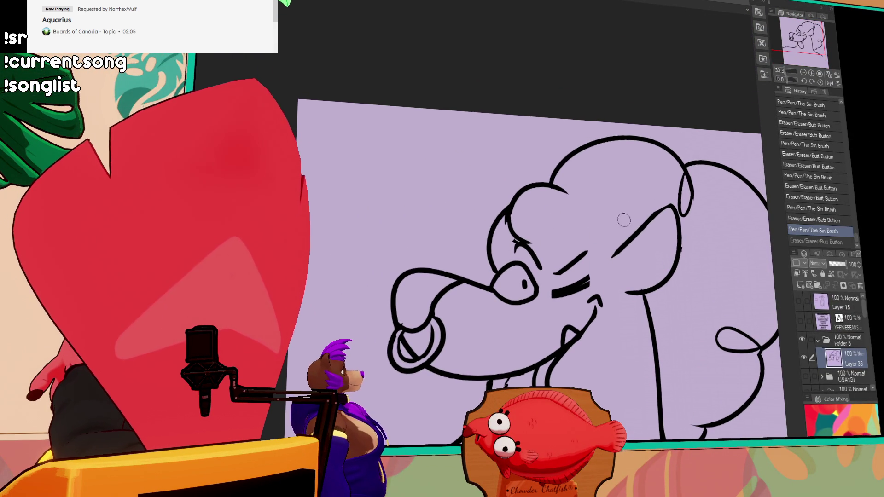
left_click_drag(598, 210, 616, 229)
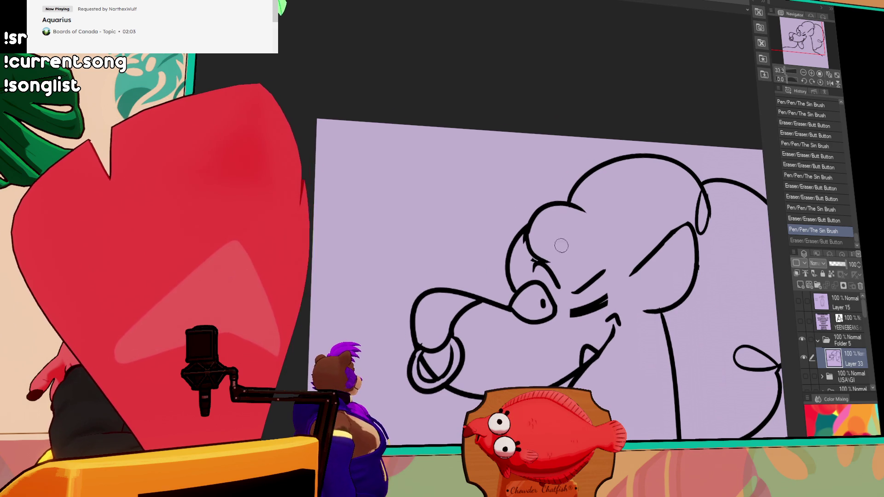
mouse_move(548, 258)
left_mouse_down()
mouse_move(538, 240)
mouse_move(597, 262)
mouse_move(582, 266)
mouse_move(602, 262)
left_mouse_up()
key("ctrl+z")
- Retry the arc across the gap in the head outline at the top of the head
mouse_move(584, 211)
left_mouse_down()
mouse_move(572, 209)
mouse_move(585, 214)
mouse_move(541, 235)
mouse_move(571, 190)
left_mouse_up()
key("ctrl+z")
left_click_drag(528, 231, 568, 189)
key("ctrl+z")
mouse_move(530, 244)
left_mouse_down()
mouse_move(529, 230)
mouse_move(548, 251)
mouse_move(571, 191)
mouse_move(568, 201)
mouse_move(581, 209)
mouse_move(589, 194)
mouse_move(580, 194)
left_mouse_up()
key("ctrl+z")
key("ctrl+z")
- Add a small stroke at the head loop and try an arc over the ear
left_click_drag(686, 221, 653, 193)
left_click_drag(691, 216, 683, 186)
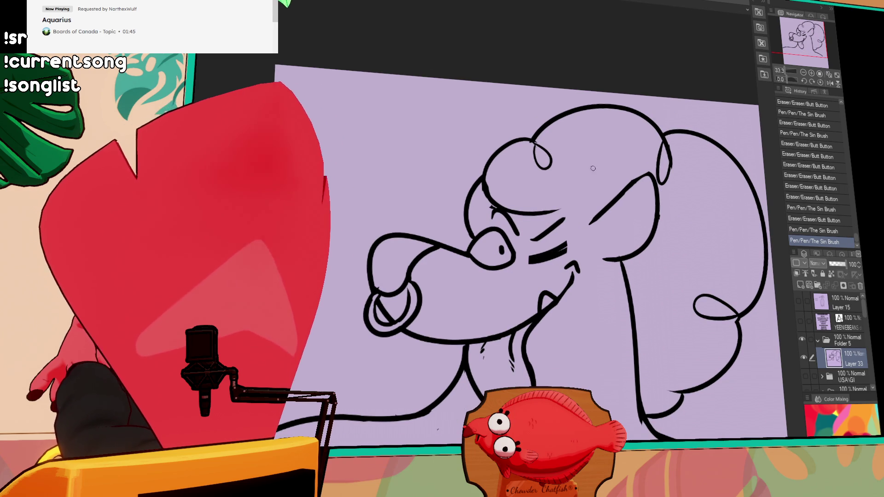
left_click_drag(580, 209, 640, 156)
key("ctrl+z")
left_click_drag(579, 207, 649, 159)
key("ctrl+z")
- Draw the arc over the ear down the hair and extend the ear's left arc downward
key("ctrl+z")
left_click_drag(582, 187, 677, 281)
key("ctrl+z")
mouse_move(580, 200)
left_mouse_down()
mouse_move(656, 166)
mouse_move(677, 281)
left_mouse_up()
key("ctrl+z")
mouse_move(575, 194)
left_mouse_down()
mouse_move(682, 240)
mouse_move(691, 295)
mouse_move(678, 185)
mouse_move(686, 299)
left_mouse_up()
key("ctrl+z")
key("ctrl+z")
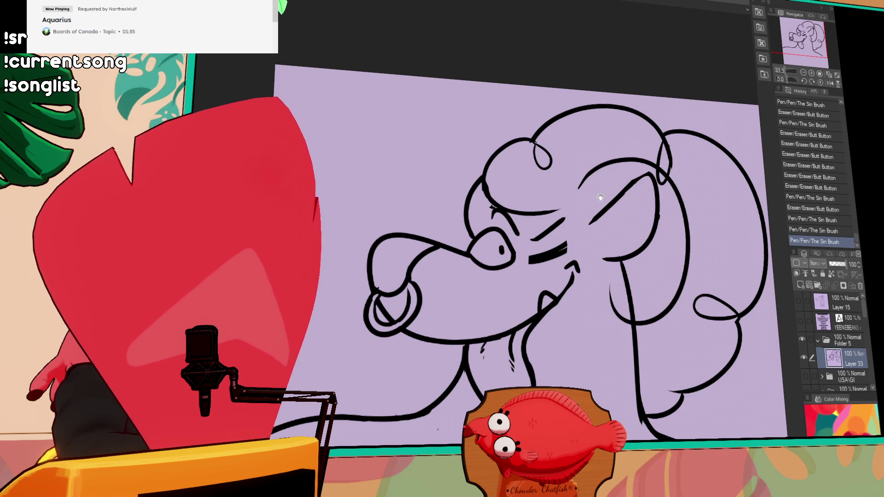
mouse_move(583, 203)
left_mouse_down()
mouse_move(579, 191)
mouse_move(579, 209)
left_mouse_up()
scroll(635, 218, "down", 2)
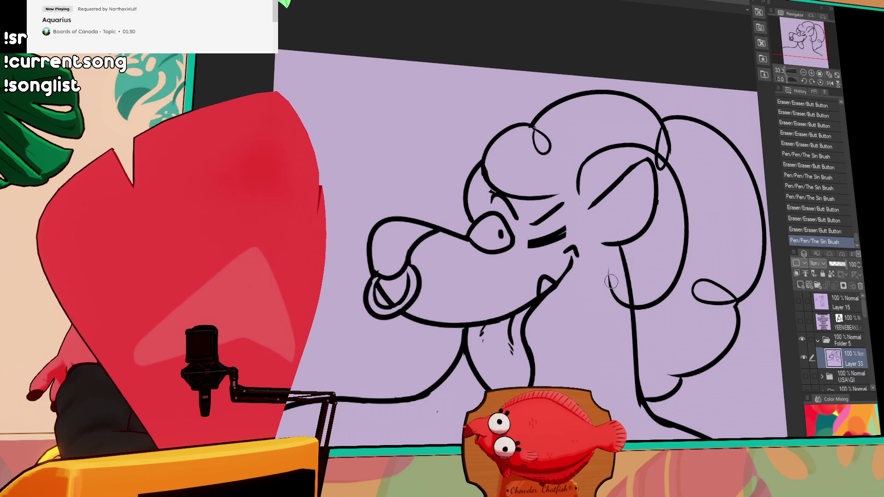
- Replace the short stroke with a longer curve and redraw the line right of the jaw
mouse_move(609, 281)
left_mouse_down()
mouse_move(616, 299)
mouse_move(637, 294)
mouse_move(625, 293)
mouse_move(632, 277)
left_mouse_up()
left_click_drag(632, 243, 629, 287)
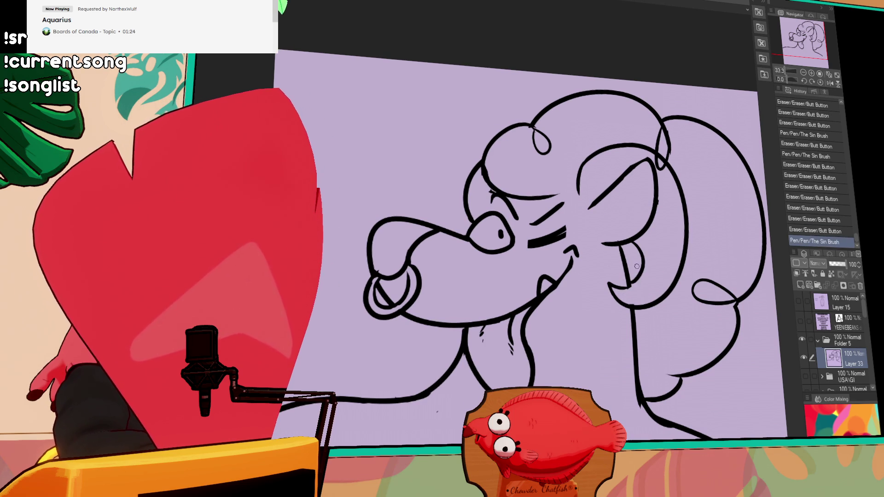
key("ctrl+z")
key("ctrl+y")
key("ctrl+z")
left_click_drag(633, 241, 632, 285)
key("ctrl+z")
left_click_drag(640, 240, 631, 287)
key("ctrl+z")
left_click_drag(633, 240, 631, 286)
- Lightly erase the head's top-right line and redraw the curved cheek line below the ear
left_click_drag(710, 201, 712, 197)
left_click_drag(669, 161, 621, 175)
key("ctrl+z")
key("ctrl+y")
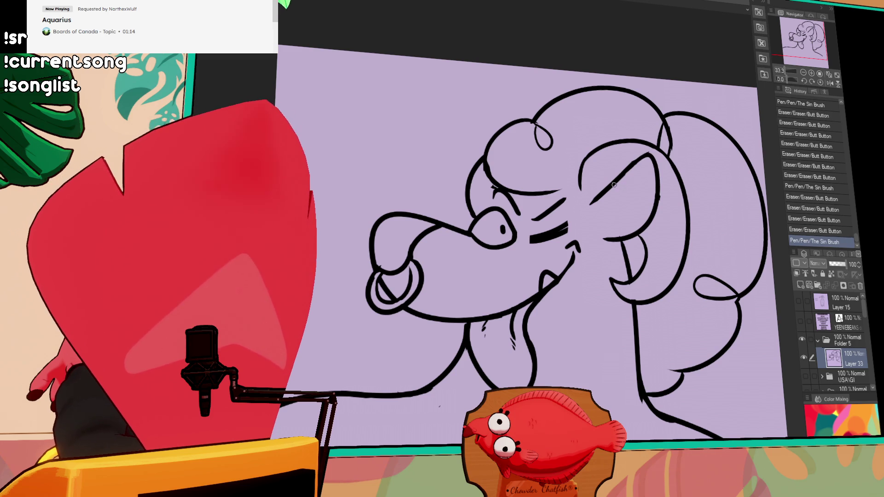
left_click_drag(610, 187, 599, 228)
key("ctrl+z")
mouse_move(617, 180)
left_mouse_down()
mouse_move(595, 224)
mouse_move(620, 228)
left_mouse_up()
key("ctrl+z")
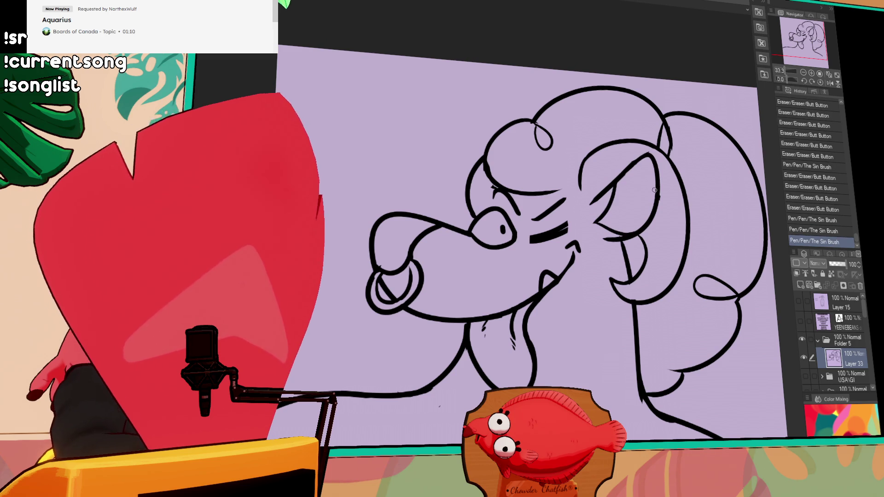
- Erase stray spots near the cheek and chin, then try closing the chin curve
mouse_move(621, 277)
left_mouse_down()
mouse_move(626, 252)
mouse_move(637, 260)
left_mouse_up()
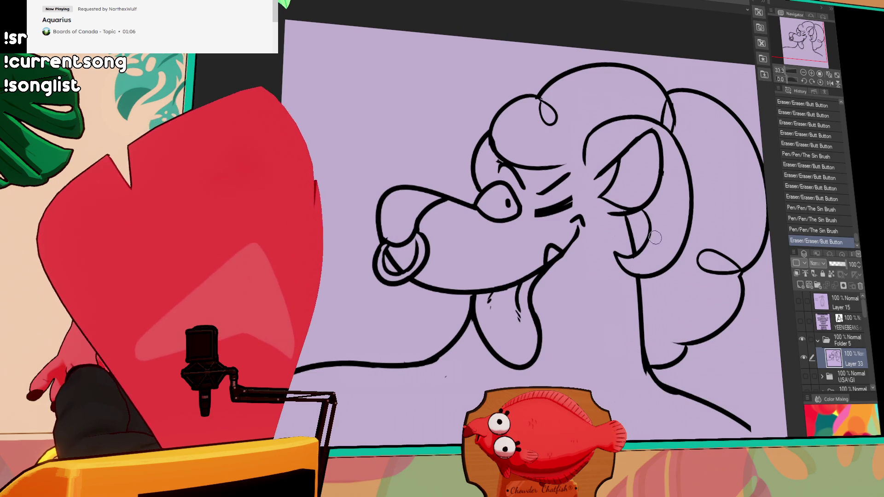
left_click_drag(670, 232, 669, 243)
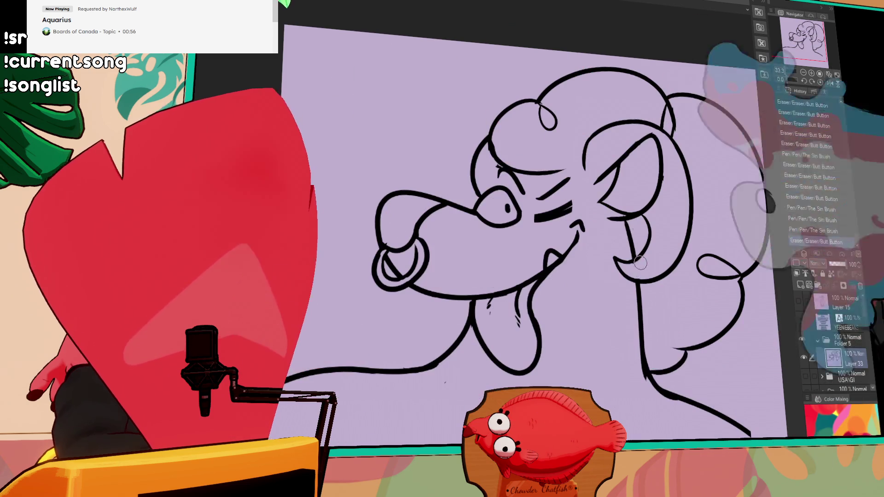
left_click(636, 265)
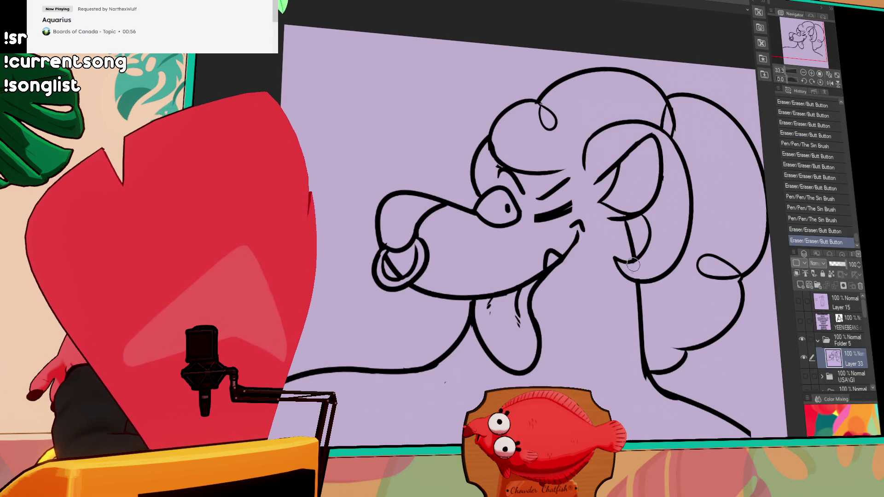
left_click(630, 265)
mouse_move(615, 259)
left_mouse_down()
mouse_move(639, 252)
mouse_move(650, 221)
left_mouse_up()
key("ctrl+z")
- Erase and redraw the long lower-right body line
left_click_drag(719, 212, 725, 203)
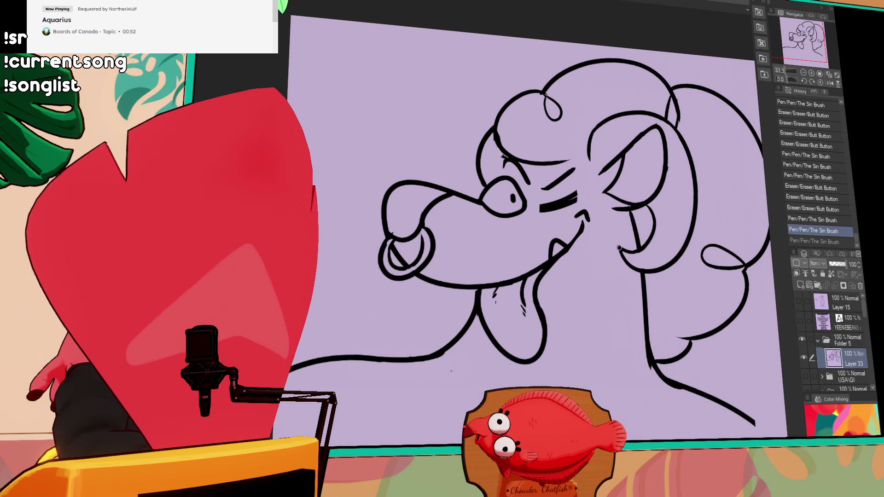
scroll(583, 246, "down", 3)
left_click(462, 265)
mouse_move(663, 199)
left_mouse_down()
mouse_move(620, 248)
mouse_move(680, 242)
mouse_move(629, 184)
left_mouse_up()
mouse_move(569, 260)
left_mouse_down()
mouse_move(621, 302)
mouse_move(610, 289)
mouse_move(668, 298)
mouse_move(638, 282)
mouse_move(716, 311)
left_mouse_up()
key("ctrl+z")
key("ctrl+z")
key("ctrl+y")
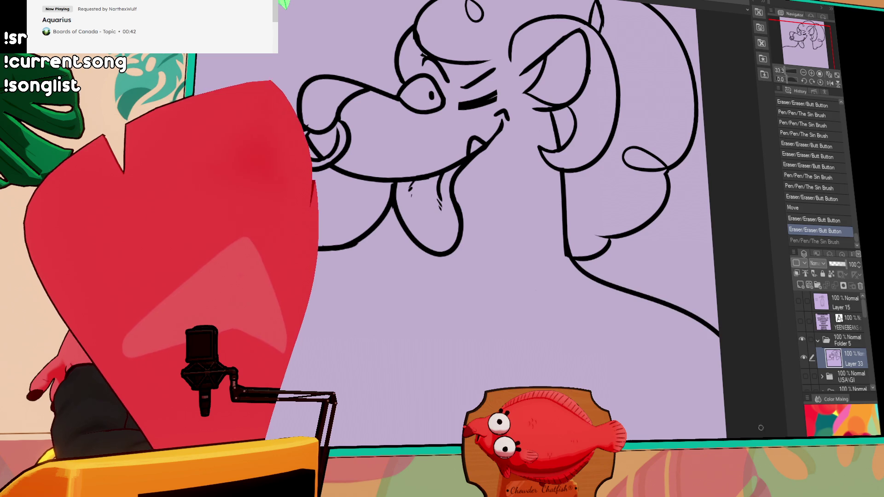
left_click_drag(585, 288, 587, 282)
mouse_move(646, 194)
left_mouse_down()
mouse_move(691, 207)
mouse_move(568, 281)
mouse_move(573, 241)
left_mouse_up()
- Select all and scale the line art smaller, moving it higher on the page
key("ctrl+a")
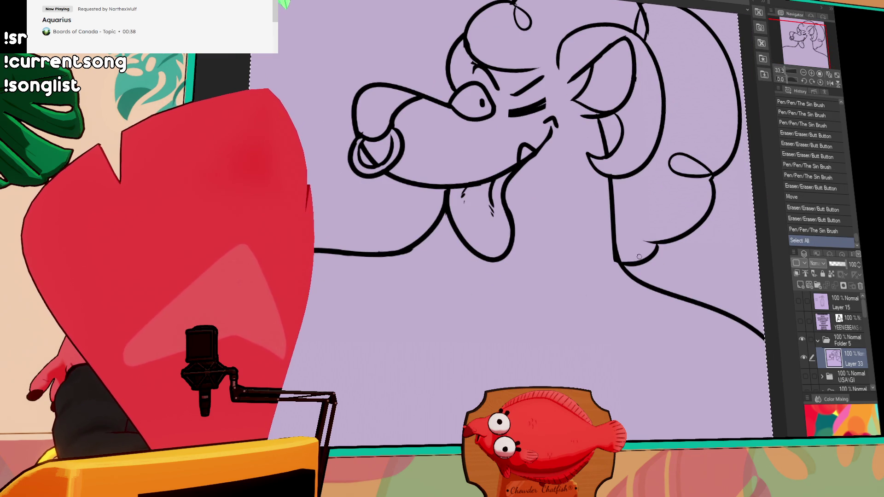
key("ctrl+t")
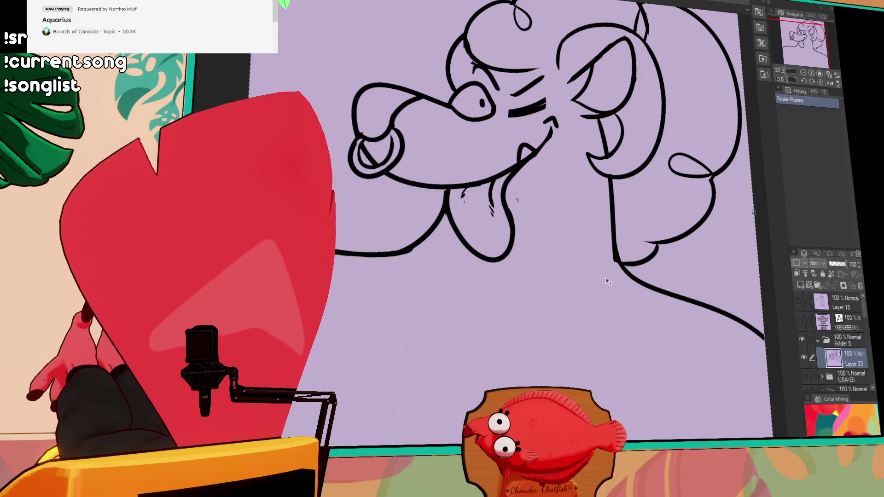
key("ctrl+minus")
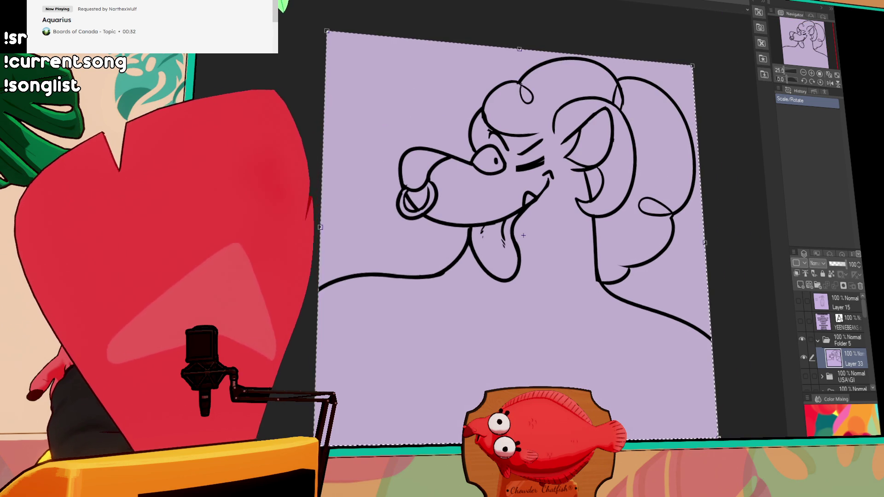
left_click_drag(718, 438, 686, 405)
mouse_move(645, 353)
left_mouse_down()
mouse_move(648, 323)
mouse_move(659, 321)
left_mouse_up()
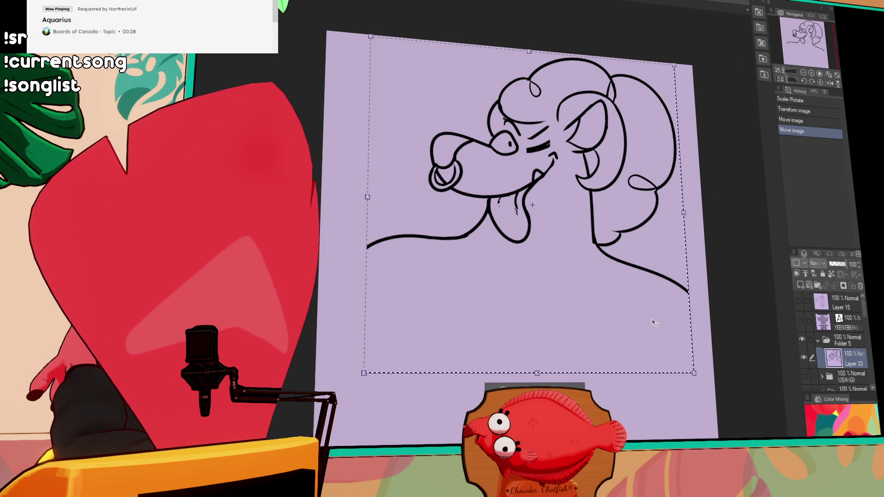
key("Return")
key("ctrl+d")
- Erase small bits along the neck line
left_click(589, 236)
left_click(586, 216)
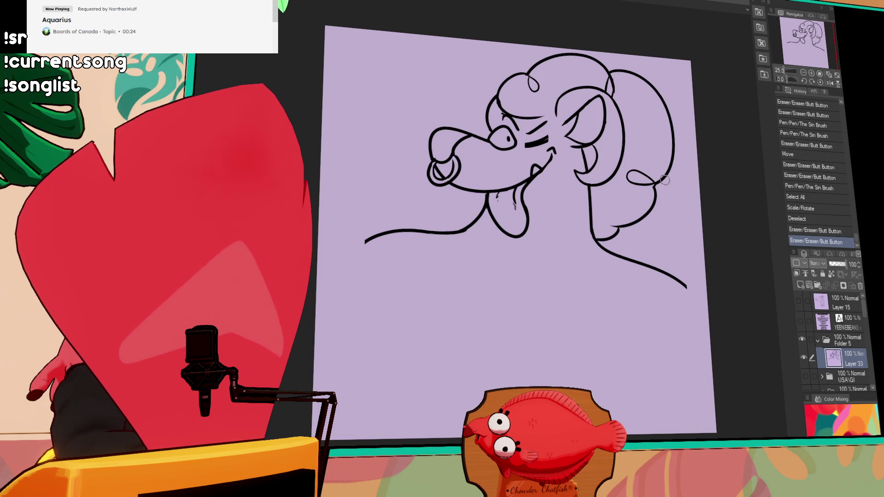
left_click_drag(558, 228, 579, 231)
left_click_drag(634, 126, 644, 137)
left_click(389, 262)
- Erase a spot near the neck and try a neck curve from the lower left to the chin
left_click(383, 274)
left_click_drag(379, 278, 458, 247)
key("ctrl+z")
mouse_move(362, 307)
left_mouse_down()
mouse_move(456, 247)
mouse_move(453, 241)
mouse_move(445, 248)
mouse_move(456, 248)
mouse_move(436, 244)
left_mouse_up()
key("ctrl+z")
key("ctrl+z")
key("ctrl+z")
key("ctrl+z")
key("ctrl+z")
mouse_move(368, 324)
left_mouse_down()
mouse_move(467, 248)
mouse_move(403, 254)
mouse_move(453, 247)
left_mouse_up()
key("ctrl+z")
key("ctrl+z")
key("ctrl+z")
key("ctrl+z")
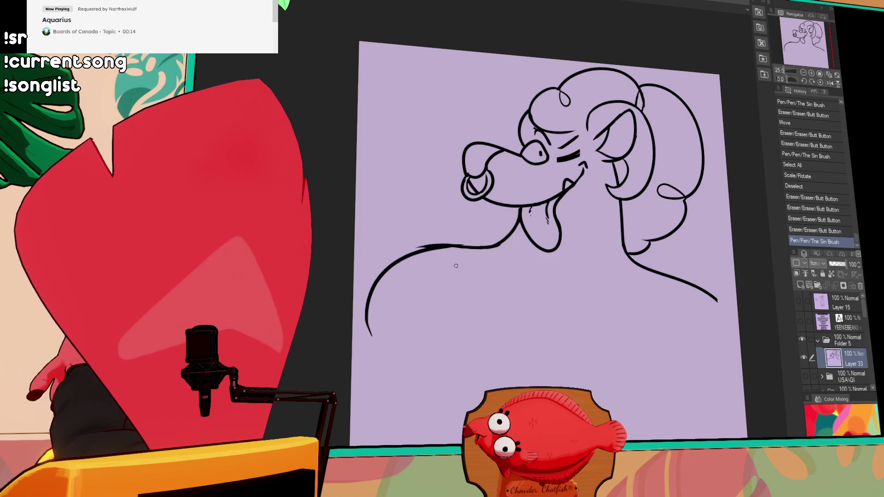
- Redraw the neck curve from the lower left and extend it further down
key("ctrl+z")
mouse_move(379, 342)
left_mouse_down()
mouse_move(462, 251)
mouse_move(361, 311)
mouse_move(456, 247)
left_mouse_up()
key("ctrl+z")
key("ctrl+z")
left_click_drag(369, 322, 454, 244)
key("ctrl+z")
mouse_move(366, 318)
left_mouse_down()
mouse_move(456, 247)
mouse_move(395, 260)
mouse_move(464, 246)
mouse_move(366, 304)
mouse_move(475, 246)
left_mouse_up()
key("ctrl+z")
key("ctrl+z")
key("ctrl+z")
left_click_drag(396, 260, 375, 328)
- Draw the body line bowing left down to the page bottom and erase a stray mark at its tip
left_click_drag(651, 246, 648, 225)
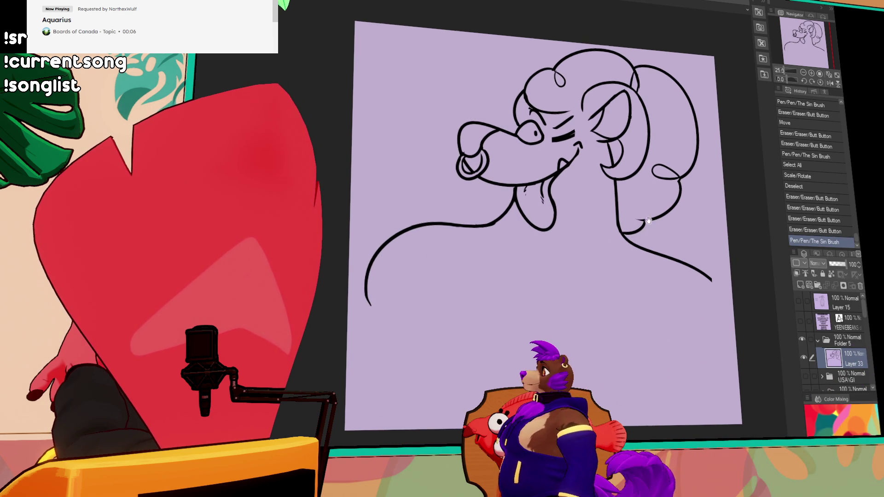
left_click_drag(686, 199, 674, 168)
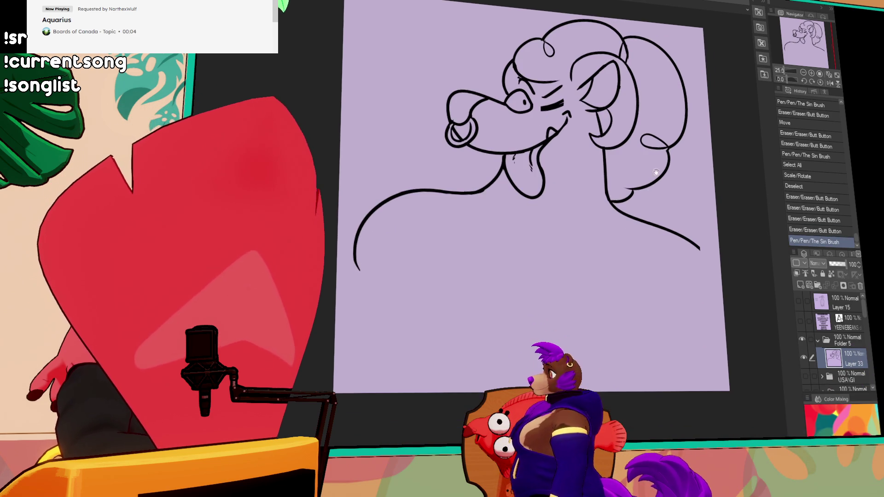
left_click_drag(439, 214, 357, 387)
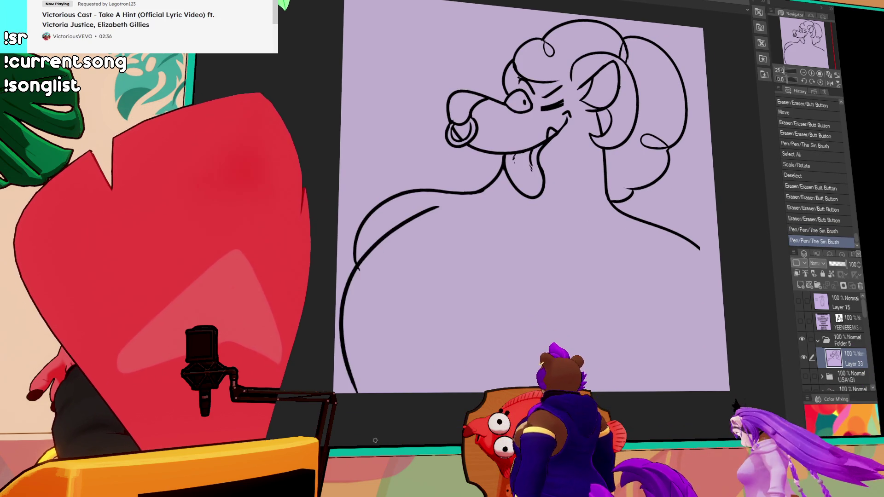
key("ctrl+z")
left_click_drag(442, 197, 397, 397)
key("ctrl+z")
key("ctrl+z")
mouse_move(437, 202)
left_mouse_down()
mouse_move(357, 267)
mouse_move(401, 393)
left_mouse_up()
left_click_drag(366, 371, 426, 392)
key("ctrl+z")
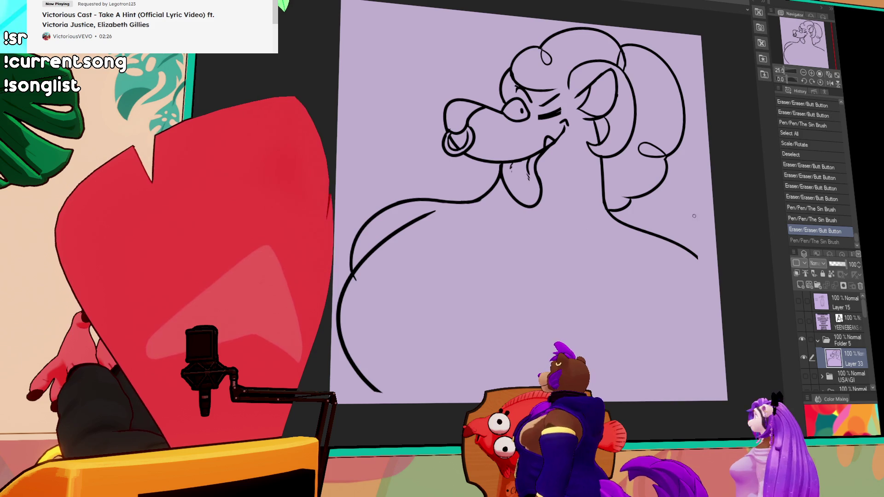
- Erase the upper end of the left arc and extend it up toward the chin
mouse_move(364, 244)
left_mouse_down()
mouse_move(377, 203)
mouse_move(461, 197)
mouse_move(452, 197)
left_mouse_up()
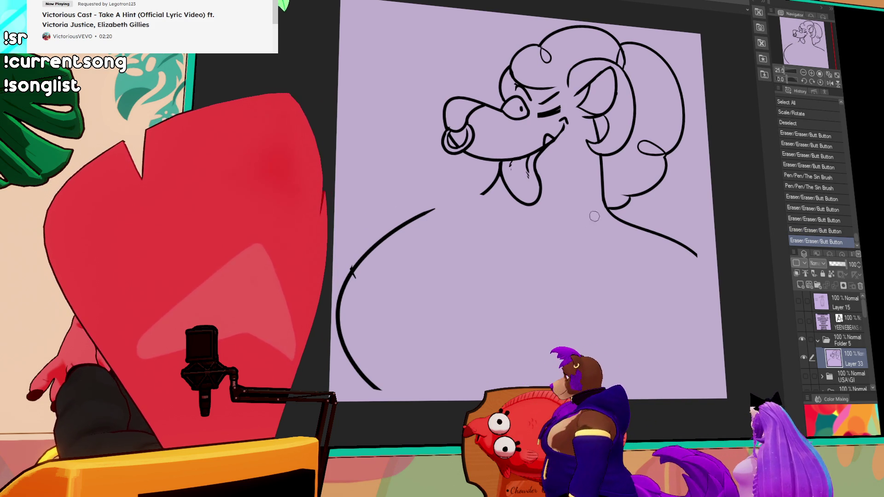
left_click_drag(579, 266, 580, 277)
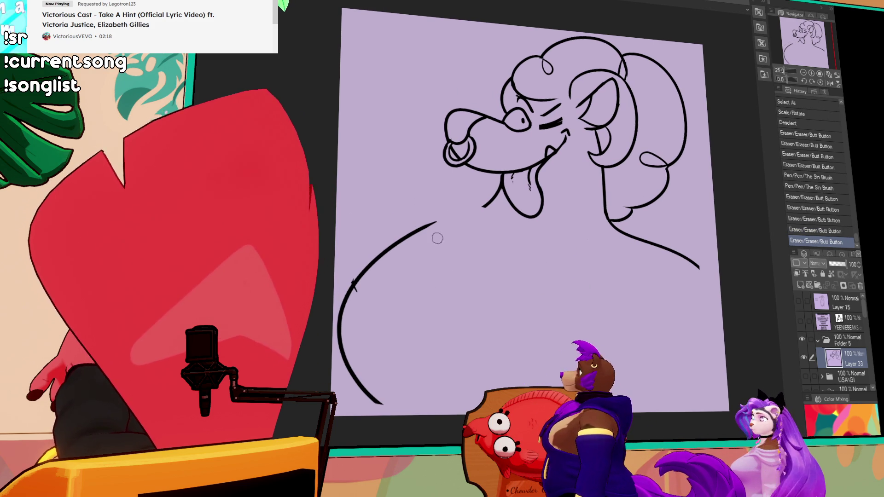
mouse_move(433, 225)
left_mouse_down()
mouse_move(368, 261)
mouse_move(379, 266)
left_mouse_up()
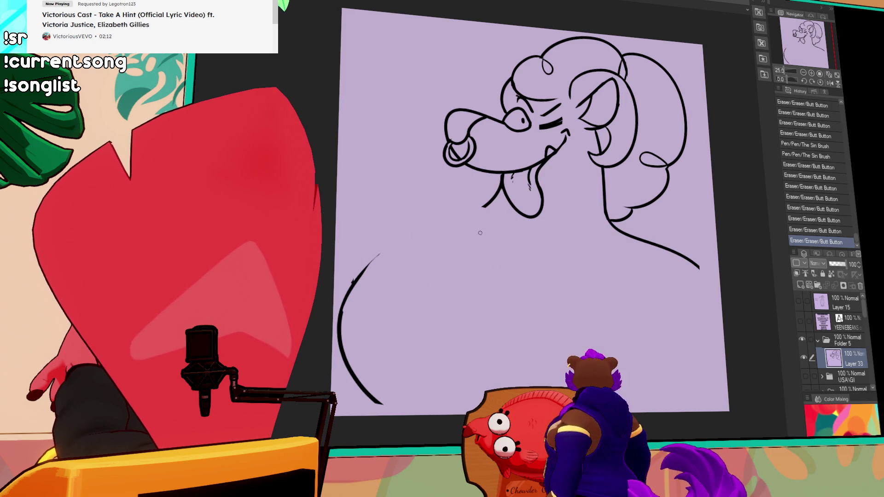
left_click_drag(361, 260, 381, 253)
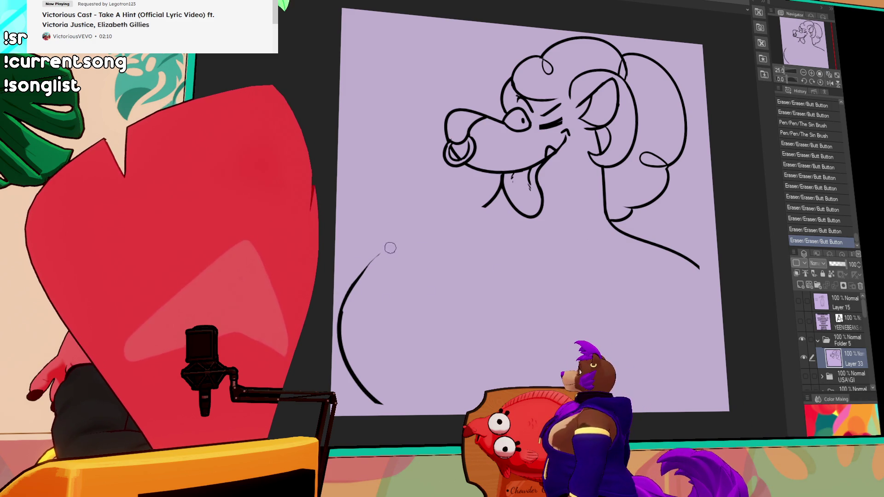
left_click_drag(354, 281, 399, 244)
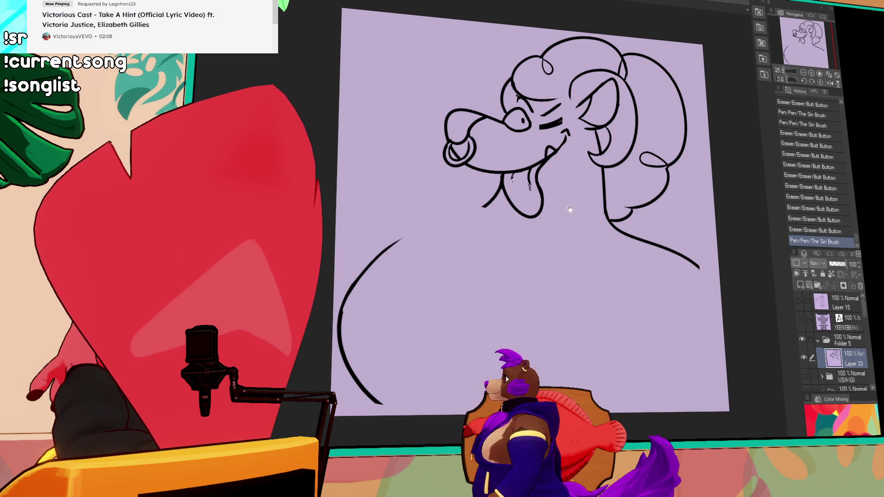
mouse_move(343, 320)
left_mouse_down()
mouse_move(444, 257)
mouse_move(360, 274)
mouse_move(492, 222)
mouse_move(416, 228)
mouse_move(498, 223)
left_mouse_up()
- Redraw the long arc from the lower left to the chin with a flatter curve
key("ctrl+z")
key("ctrl+z")
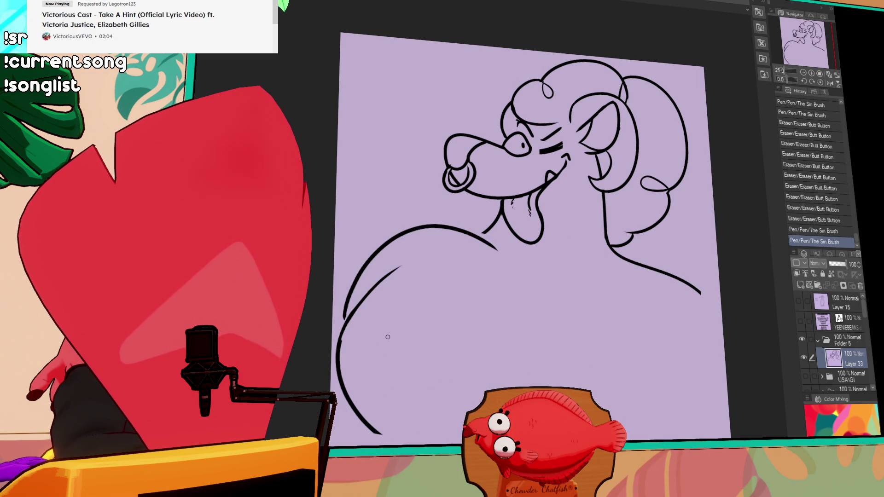
key("ctrl+z")
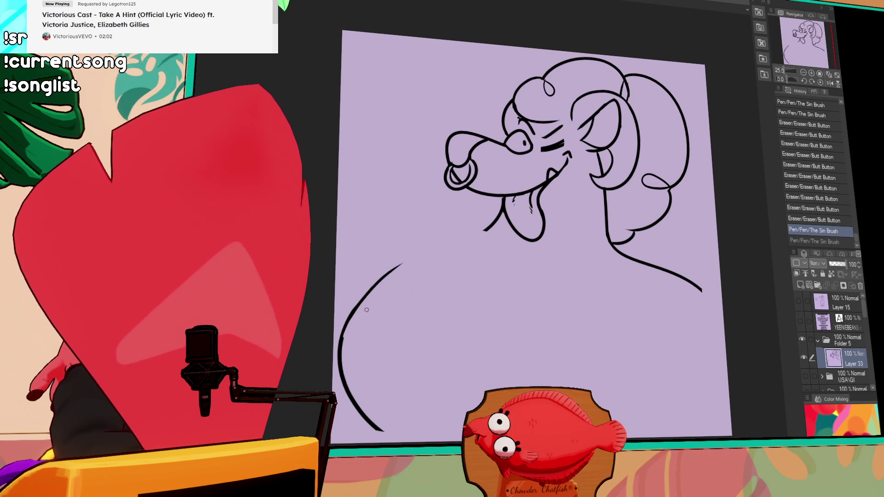
left_click_drag(353, 292, 492, 221)
key("ctrl+z")
mouse_move(351, 312)
left_mouse_down()
mouse_move(371, 293)
mouse_move(507, 227)
left_mouse_up()
key("ctrl+z")
left_click_drag(352, 313, 486, 228)
key("ctrl+z")
left_click_drag(346, 316, 487, 229)
key("ctrl+z")
left_click_drag(353, 280, 487, 229)
- Extend the right body line upward and clean up the neck-chin junction
left_click_drag(612, 243, 654, 222)
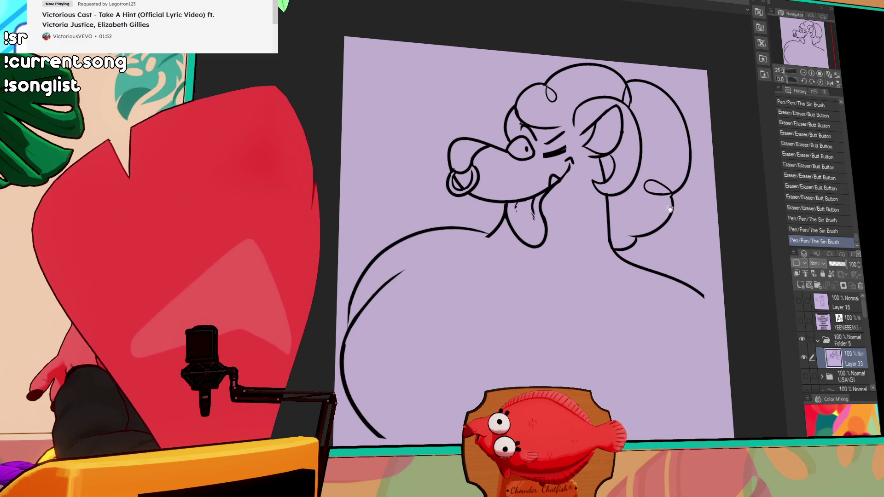
left_click_drag(479, 239, 502, 240)
key("ctrl+z")
mouse_move(654, 242)
left_mouse_down()
mouse_move(644, 239)
mouse_move(664, 214)
mouse_move(660, 205)
left_mouse_up()
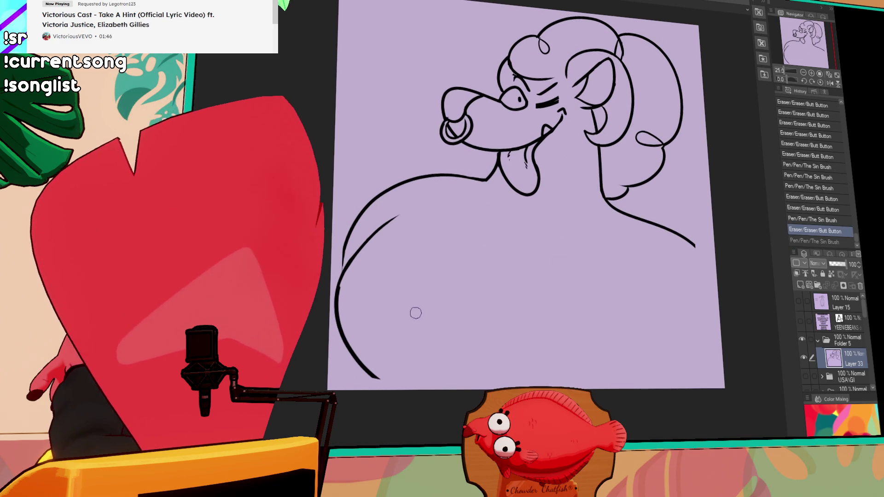
left_click_drag(342, 288, 343, 285)
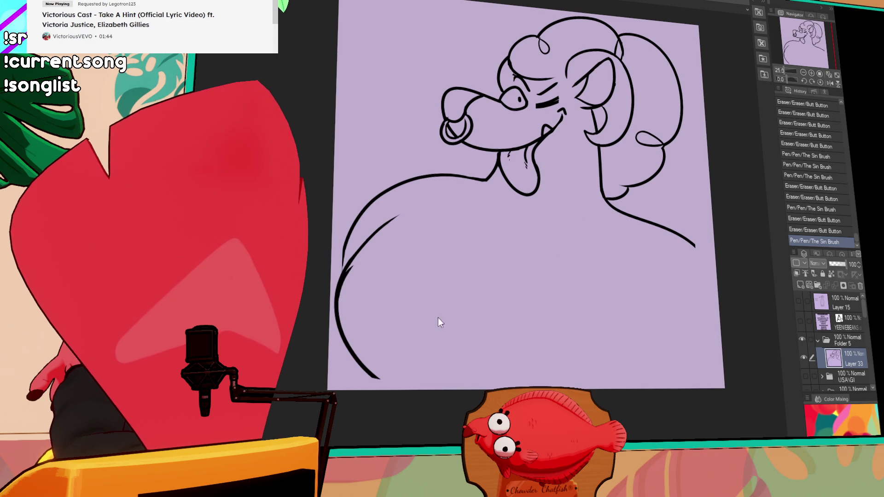
key("ctrl+z")
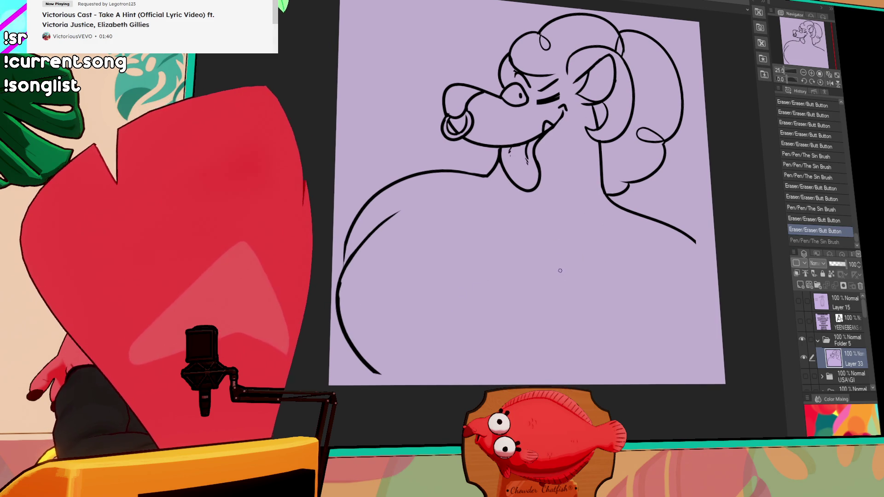
- Redraw the short chest line and a new curved chest line below the chin
key("ctrl+z")
left_click_drag(599, 219, 541, 212)
mouse_move(499, 187)
left_mouse_down()
mouse_move(537, 210)
mouse_move(529, 216)
mouse_move(602, 221)
mouse_move(580, 212)
mouse_move(524, 230)
left_mouse_up()
left_click(528, 211)
key("ctrl+z")
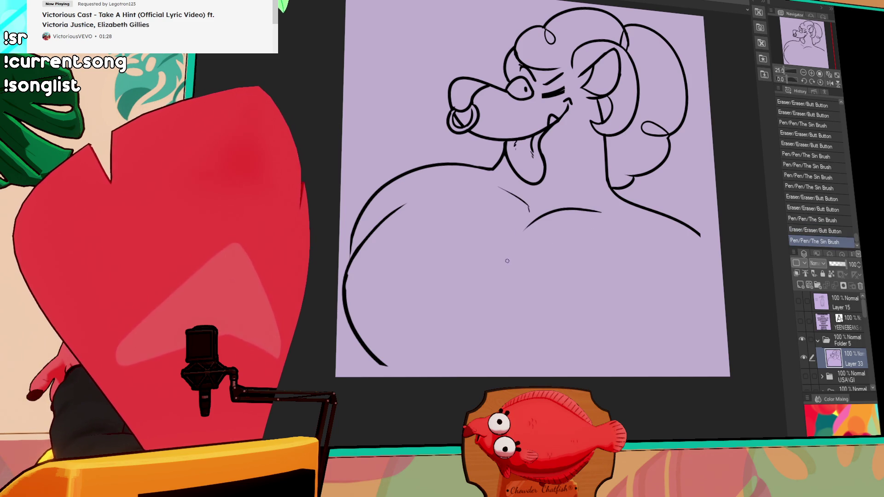
key("ctrl+z")
key("ctrl+y")
key("ctrl+z")
key("ctrl+y")
key("ctrl+z")
left_click_drag(520, 228, 576, 212)
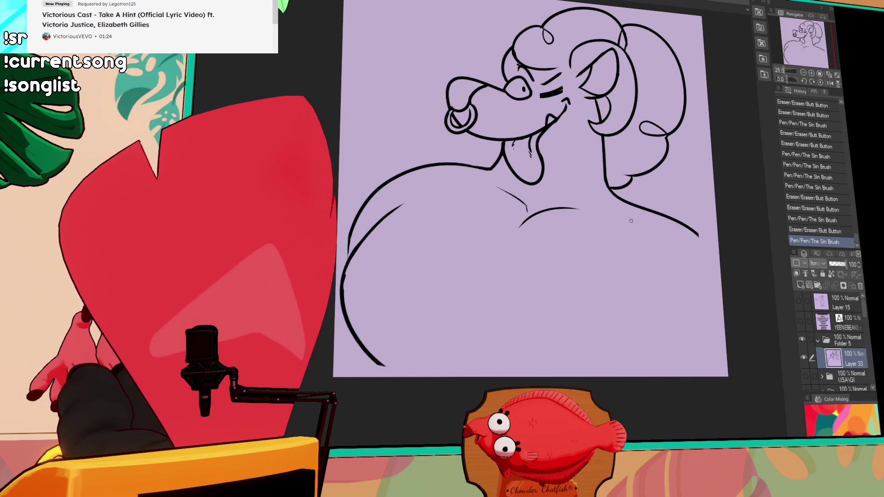
- Erase the lower chest curve and the short curved stroke on the chest
left_click_drag(625, 221, 644, 232)
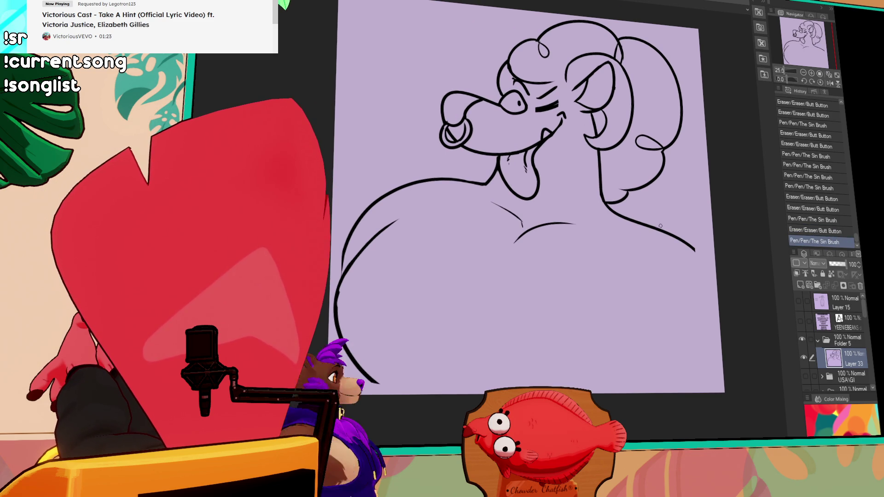
left_click_drag(674, 222, 667, 234)
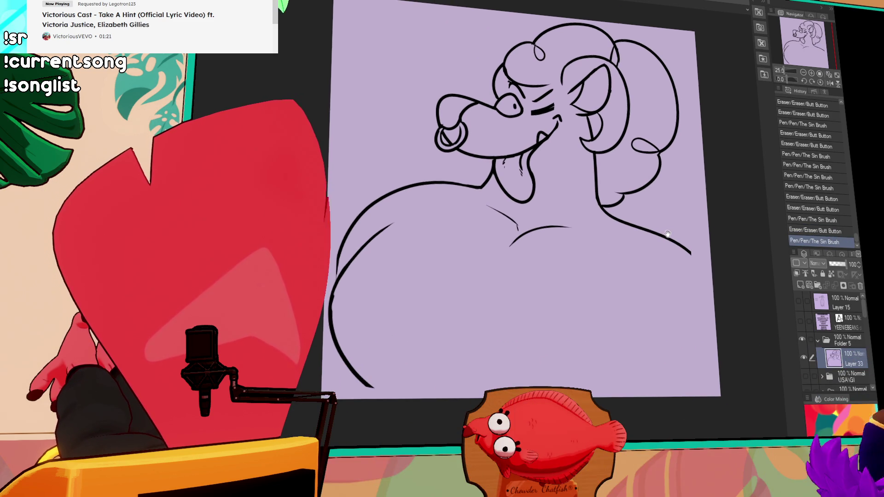
mouse_move(615, 229)
left_mouse_down()
mouse_move(594, 238)
mouse_move(628, 232)
left_mouse_up()
mouse_move(497, 253)
left_mouse_down()
mouse_move(533, 221)
mouse_move(498, 225)
mouse_move(512, 229)
left_mouse_up()
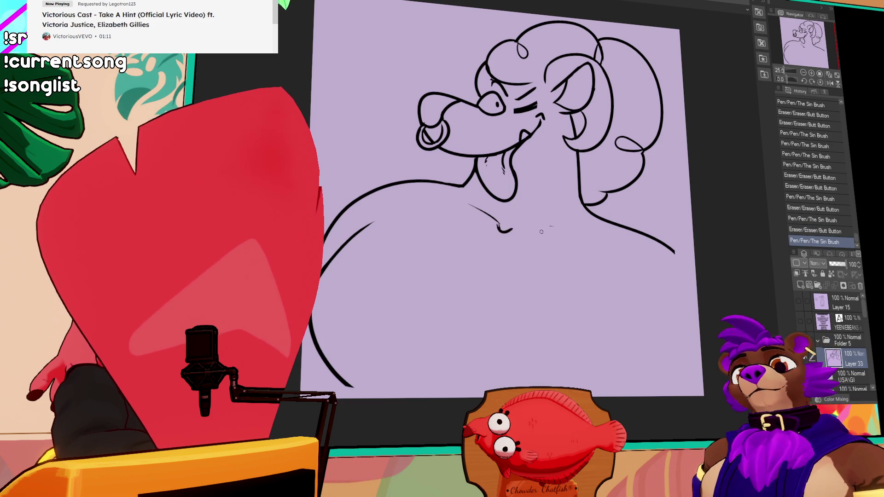
left_click_drag(511, 229, 551, 227)
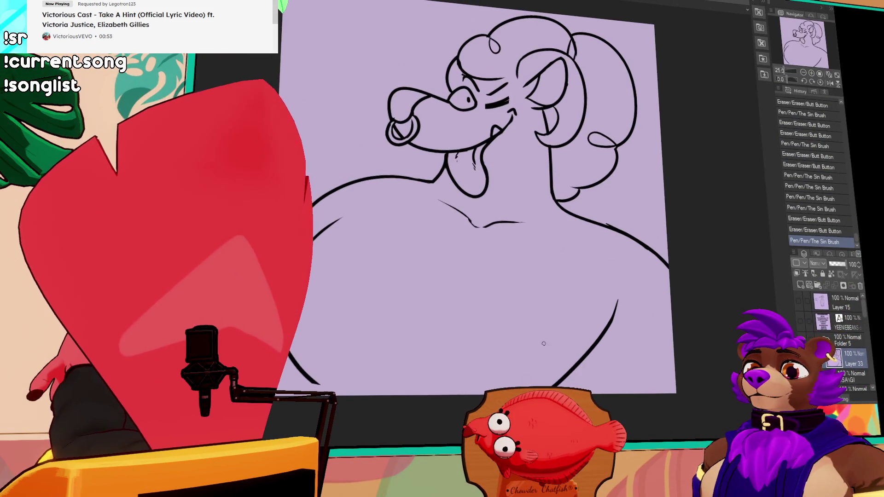
- Redraw the dog's lower-right body line, retrying it at a steeper angle
left_click_drag(295, 355, 299, 366)
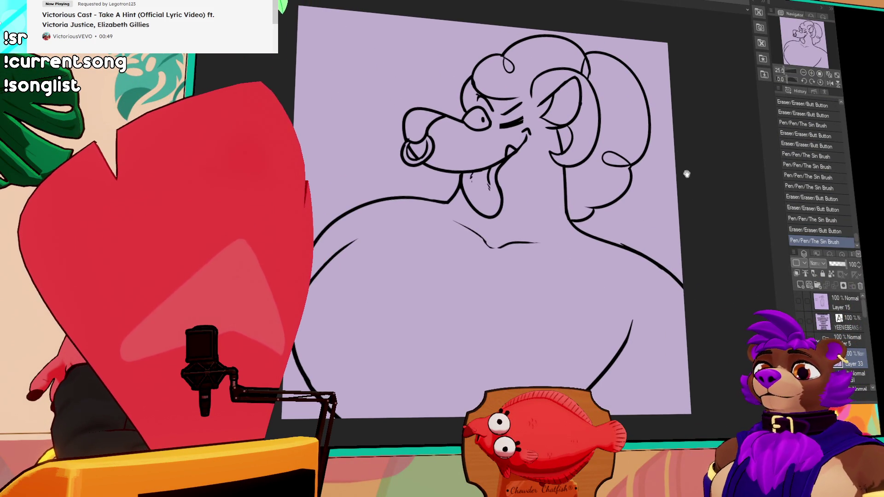
left_click_drag(631, 322, 594, 383)
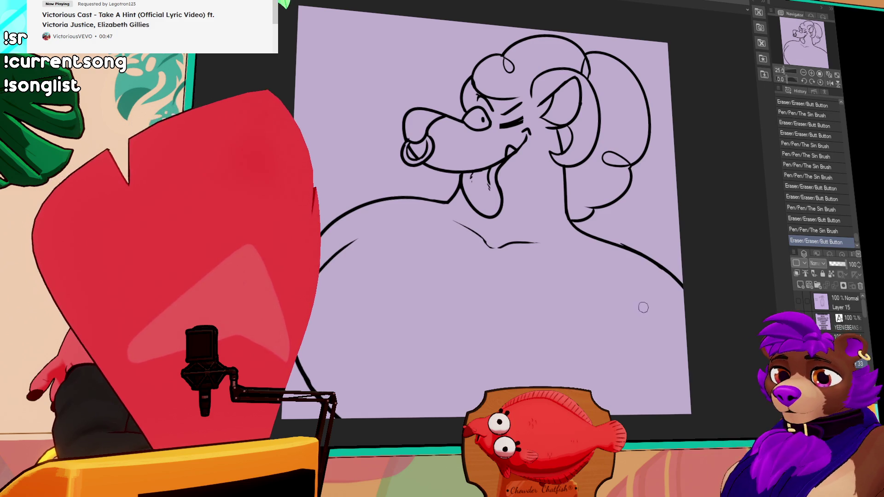
left_click_drag(626, 310, 592, 395)
key("ctrl+z")
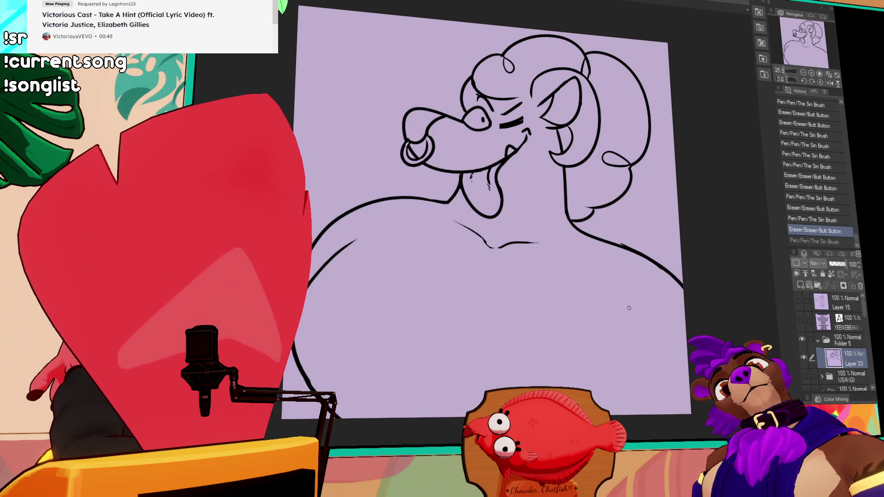
left_click_drag(636, 298, 606, 409)
key("ctrl+z")
left_click_drag(636, 290, 586, 389)
- Try a short neck line and a first chest curve, undoing both attempts
left_click_drag(609, 243, 581, 273)
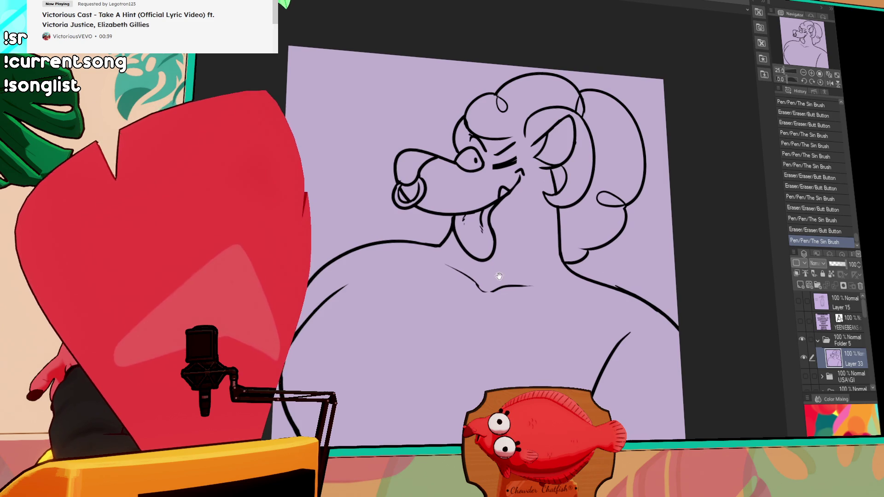
left_click_drag(499, 279, 519, 321)
mouse_move(516, 277)
left_mouse_down()
mouse_move(544, 276)
mouse_move(535, 275)
left_mouse_up()
key("ctrl+z")
key("ctrl+z")
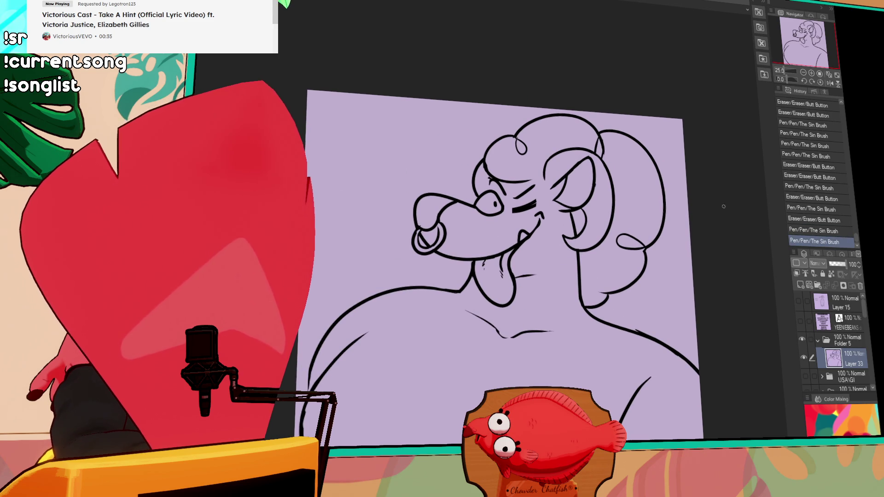
left_click_drag(659, 246, 667, 220)
left_click_drag(563, 340, 560, 329)
left_click_drag(460, 240, 403, 405)
- Draw the curved chest line, the shoulder-to-chest line and the long left chest line
key("ctrl+z")
key("ctrl+z")
mouse_move(463, 246)
left_mouse_down()
mouse_move(501, 384)
mouse_move(571, 337)
mouse_move(421, 294)
mouse_move(579, 323)
left_mouse_up()
key("ctrl+z")
left_click_drag(590, 281, 561, 352)
key("ctrl+z")
key("ctrl+z")
left_click_drag(592, 276, 560, 338)
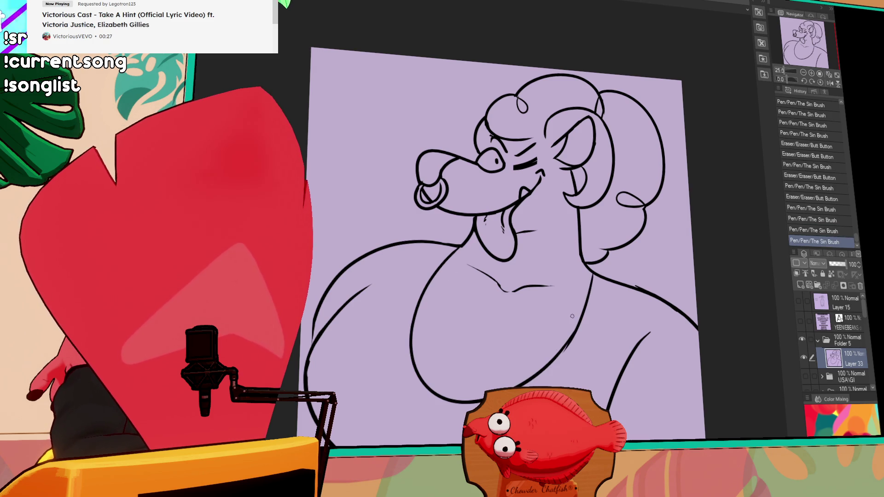
left_click_drag(356, 295, 440, 243)
key("ctrl+z")
left_click_drag(341, 311, 470, 228)
- Erase part of the right shoulder line and redraw it
key("ctrl+z")
scroll(594, 240, "down", 2)
mouse_move(603, 235)
left_mouse_down()
mouse_move(606, 283)
mouse_move(602, 222)
mouse_move(594, 316)
left_mouse_up()
key("ctrl+z")
key("ctrl+z")
key("ctrl+z")
mouse_move(581, 217)
left_mouse_down()
mouse_move(659, 264)
mouse_move(673, 262)
left_mouse_up()
key("ctrl+z")
scroll(681, 224, "up", 1)
mouse_move(616, 252)
left_mouse_down()
mouse_move(608, 239)
mouse_move(628, 228)
mouse_move(635, 251)
left_mouse_up()
left_click_drag(580, 223, 611, 233)
left_click_drag(578, 222, 607, 236)
key("ctrl+z")
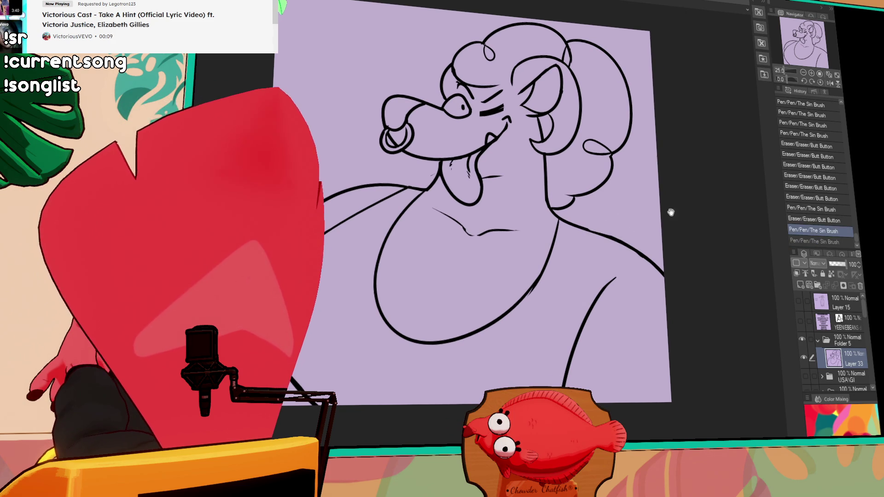
left_click_drag(671, 210, 680, 224)
left_click_drag(588, 247, 579, 336)
- Draw the vertical right-arm line and clean up its lower end
key("ctrl+z")
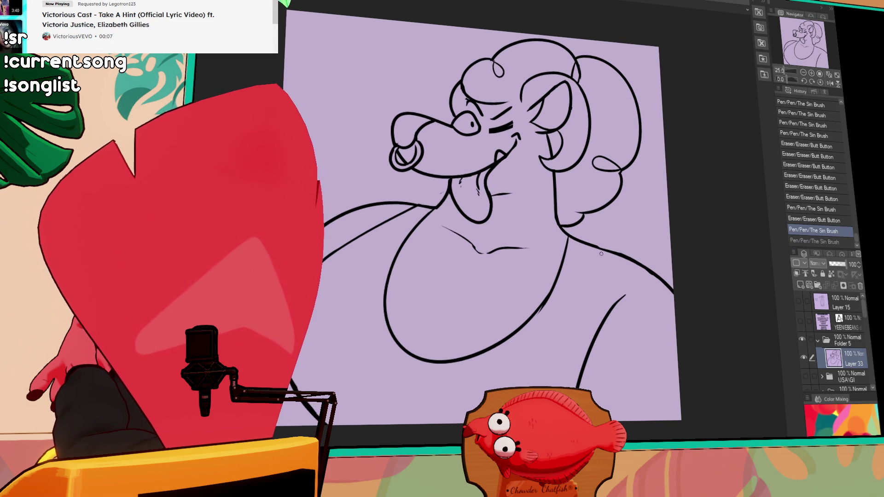
left_click_drag(625, 283, 622, 290)
left_click_drag(585, 238, 578, 363)
key("ctrl+z")
left_click_drag(583, 247, 571, 367)
left_click_drag(575, 355, 576, 386)
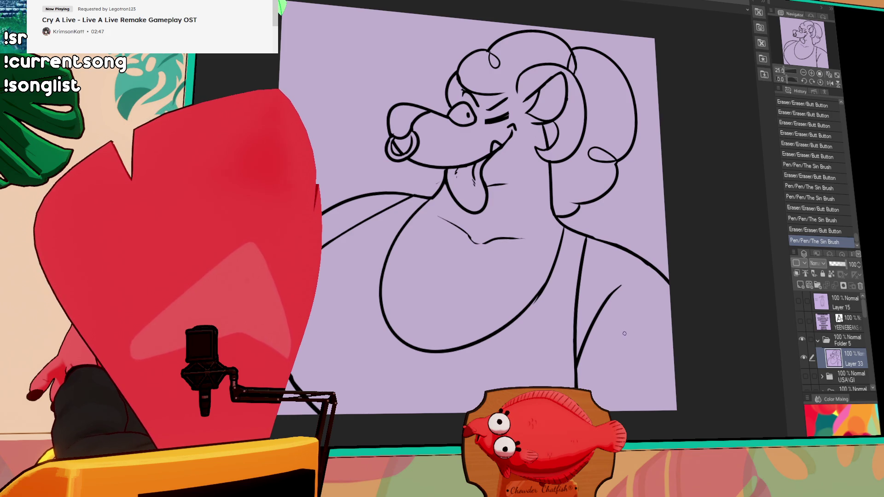
left_click_drag(647, 322, 646, 334)
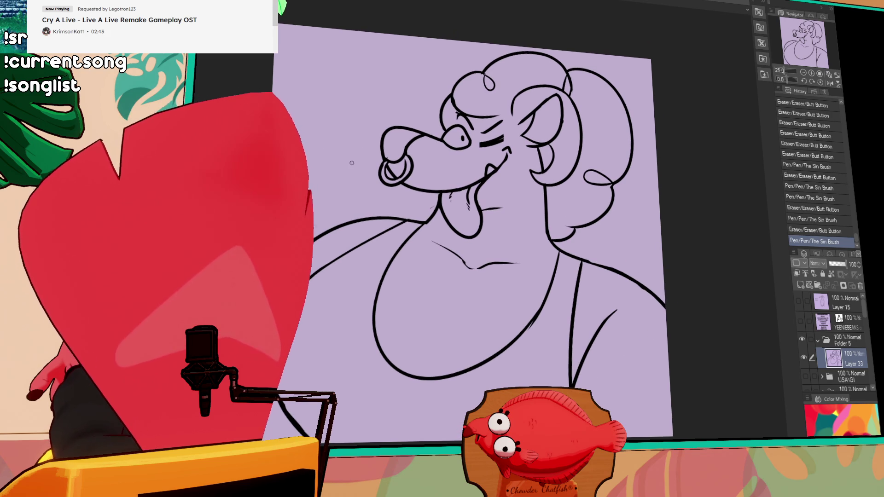
- Switch to the character lineup document and zoom out to show the crocodile and leopard
key("ctrl+Tab")
mouse_move(661, 265)
left_mouse_down()
mouse_move(368, 258)
mouse_move(350, 194)
mouse_move(323, 258)
left_mouse_up()
mouse_move(687, 236)
left_mouse_down()
mouse_move(677, 217)
mouse_move(717, 252)
mouse_move(724, 239)
left_mouse_up()
scroll(675, 213, "down", 2)
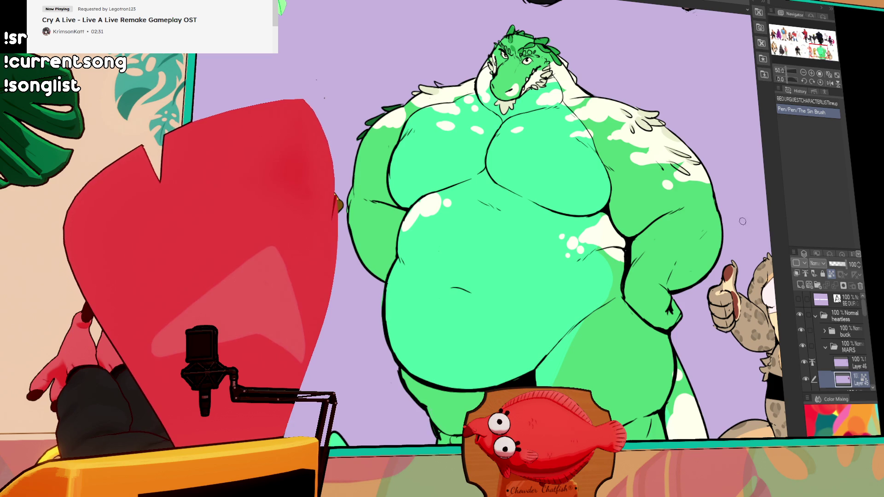
- Collapse the MARS folder, expand Jalen, and add a new raster layer below Layer 42
left_click(825, 347)
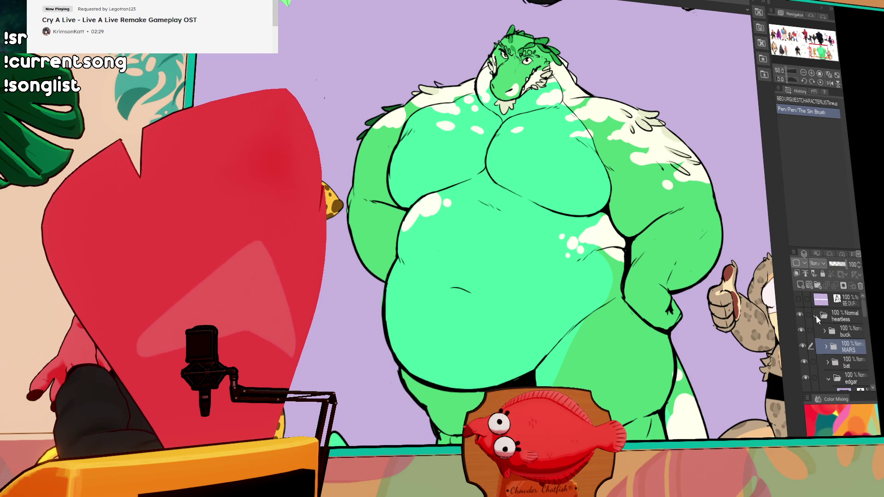
scroll(862, 329, "down", 5)
scroll(868, 344, "down", 3)
scroll(867, 353, "down", 1)
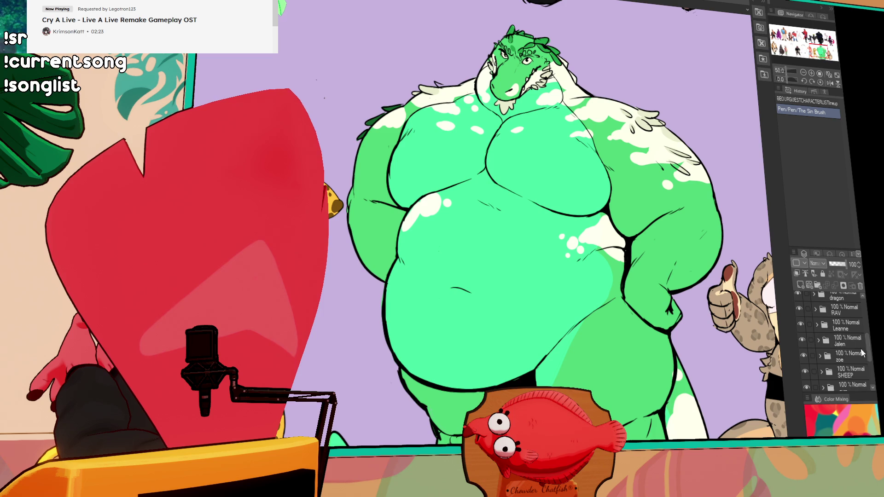
left_click(819, 342)
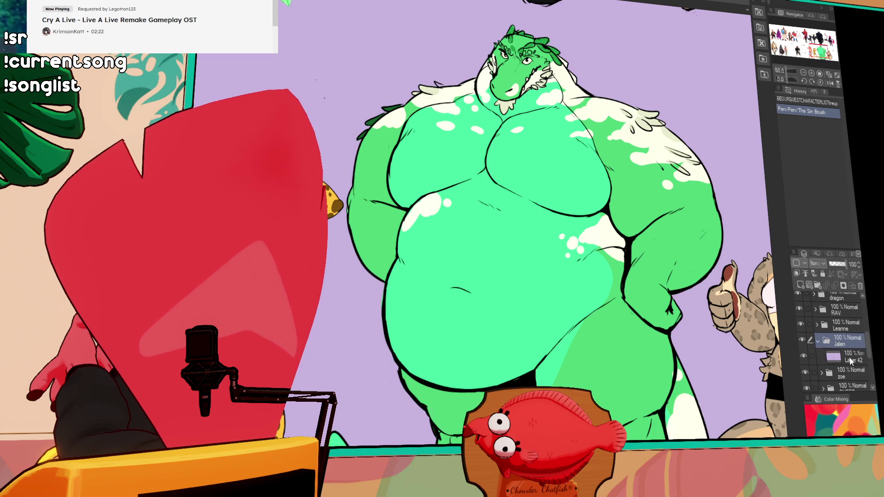
left_click(800, 286)
key("ctrl+[")
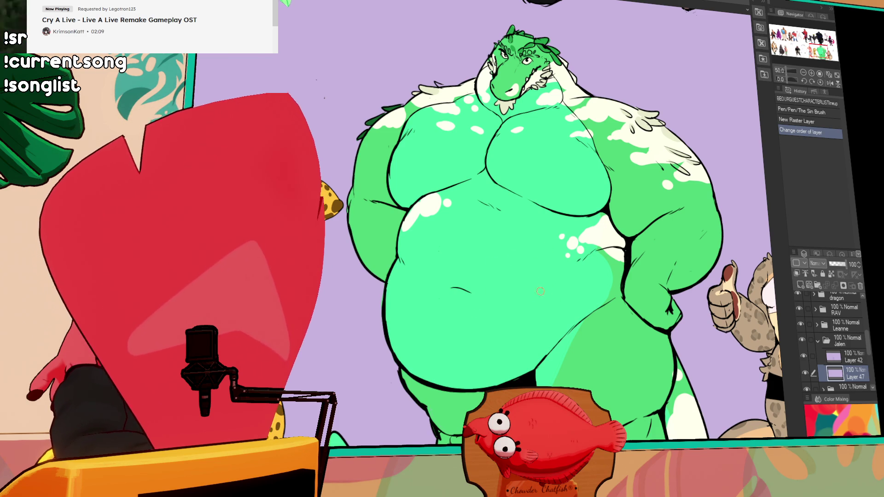
- Set Layer 42 as a reference layer and select the new Layer 47 for painting
mouse_move(509, 317)
left_mouse_down()
mouse_move(447, 318)
mouse_move(673, 293)
mouse_move(654, 277)
mouse_move(633, 195)
left_mouse_up()
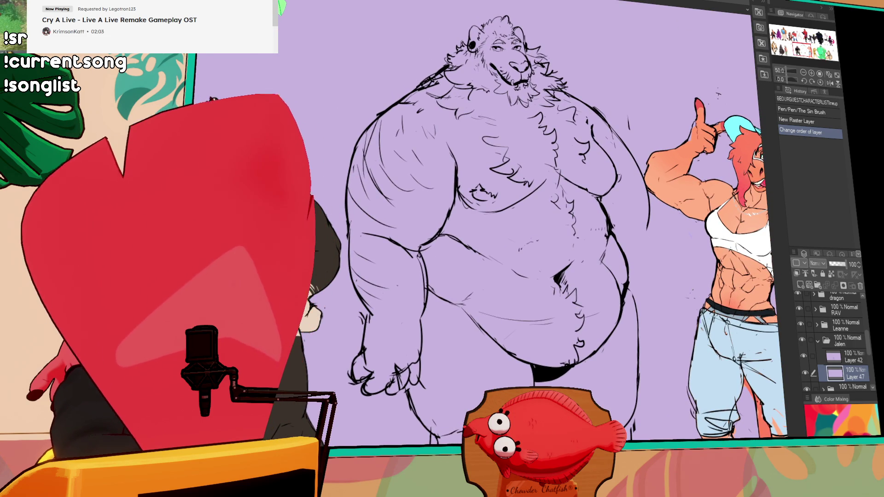
mouse_move(530, 69)
left_mouse_down()
mouse_move(549, 276)
mouse_move(415, 230)
mouse_move(557, 251)
left_mouse_up()
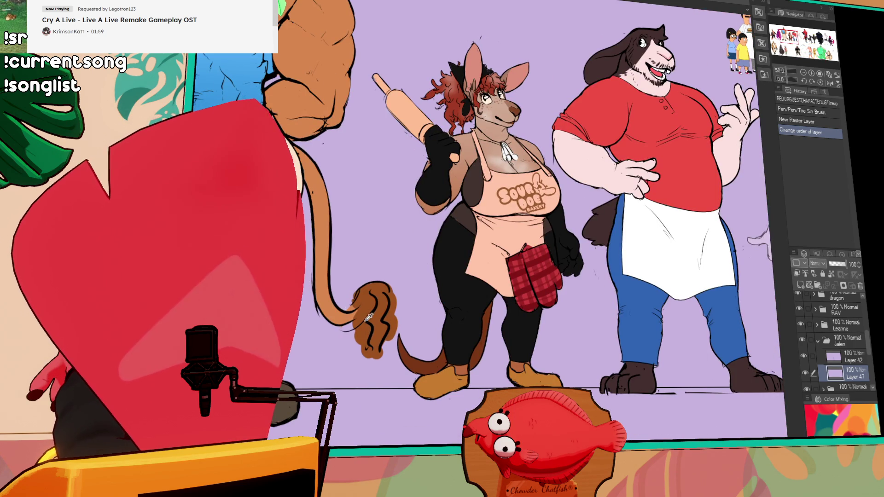
left_click_drag(389, 314, 258, 294)
mouse_move(691, 276)
left_mouse_down()
mouse_move(460, 222)
mouse_move(508, 200)
left_mouse_up()
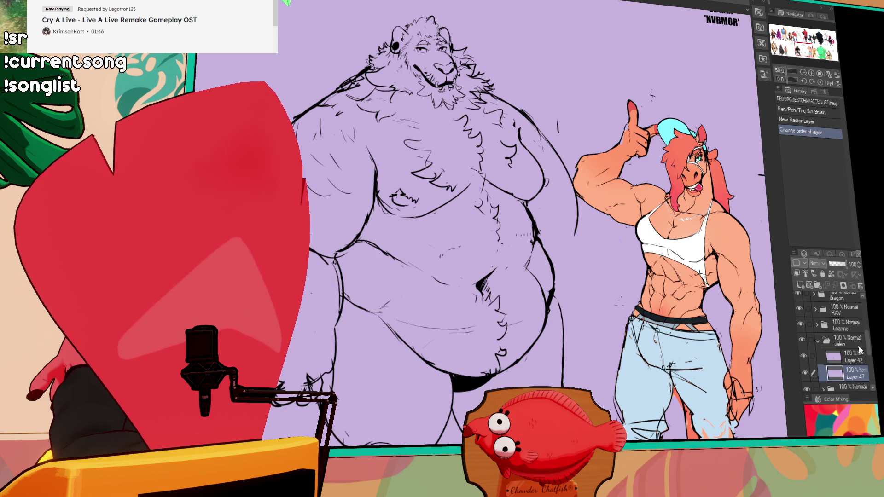
left_click(847, 373)
left_click(847, 357)
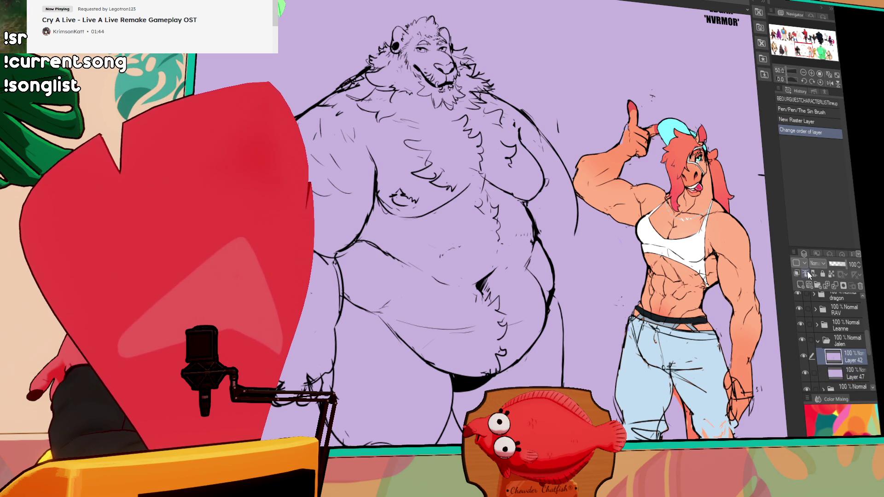
left_click(805, 273)
left_click(847, 373)
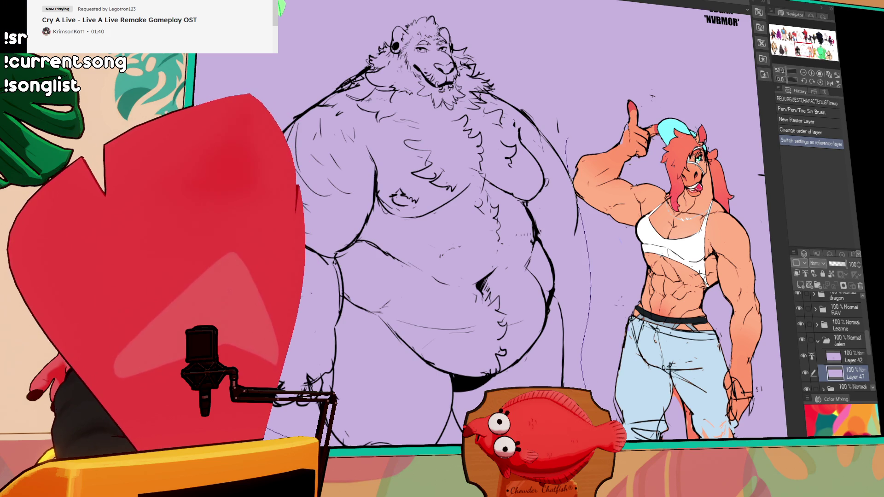
- Paint brown over the bear's head, back and arm edge, and lasso-fill its upper body
left_click_drag(627, 128, 626, 220)
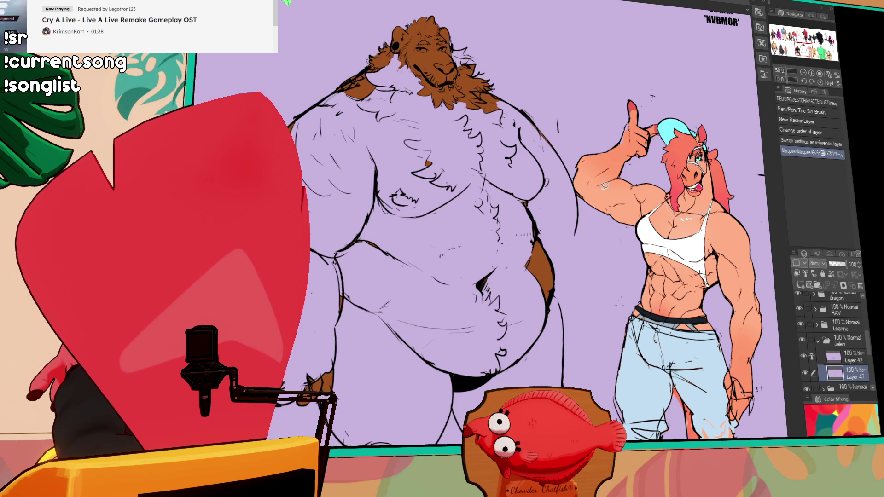
left_click_drag(575, 269, 574, 274)
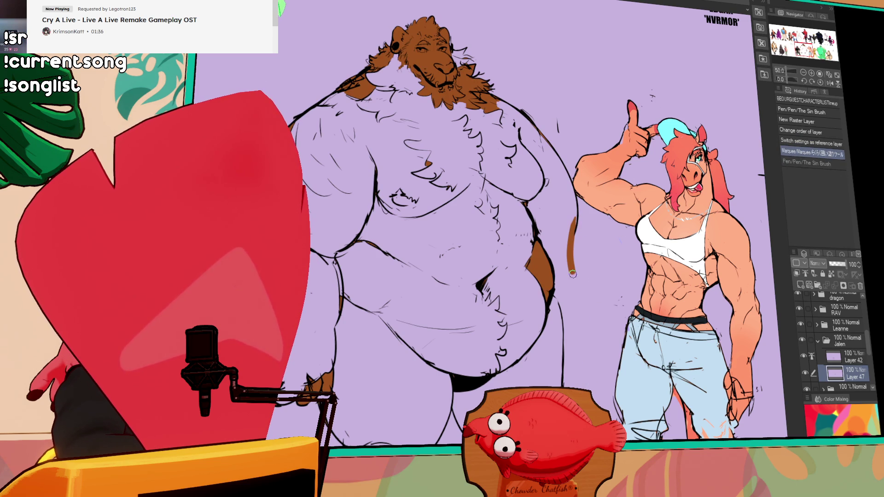
left_click_drag(575, 217, 560, 355)
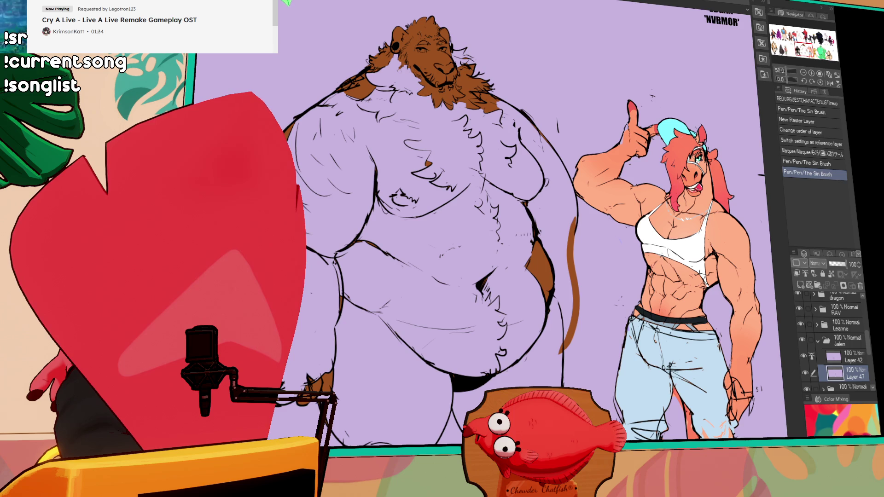
left_click_drag(587, 221, 580, 188)
mouse_move(515, 20)
left_mouse_down()
mouse_move(351, 2)
mouse_move(279, 111)
left_mouse_up()
left_click_drag(604, 305, 300, 323)
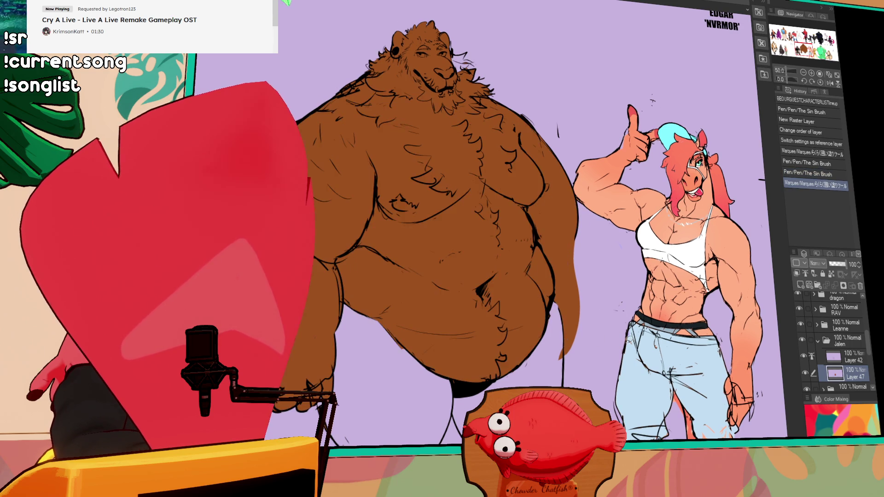
scroll(530, 277, "down", 5)
- Fill the bear's left leg brown and paint along the right foot and leg edges
mouse_move(560, 196)
left_mouse_down()
mouse_move(563, 269)
mouse_move(357, 396)
left_mouse_up()
mouse_move(493, 55)
left_mouse_down()
mouse_move(523, 293)
mouse_move(550, 343)
mouse_move(527, 350)
left_mouse_up()
mouse_move(552, 343)
left_mouse_down()
mouse_move(534, 352)
mouse_move(488, 345)
left_mouse_up()
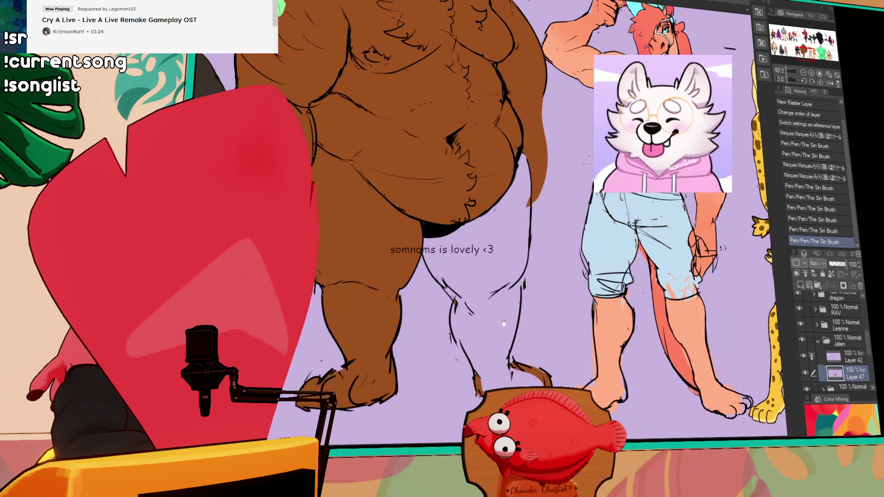
left_click_drag(468, 299, 429, 269)
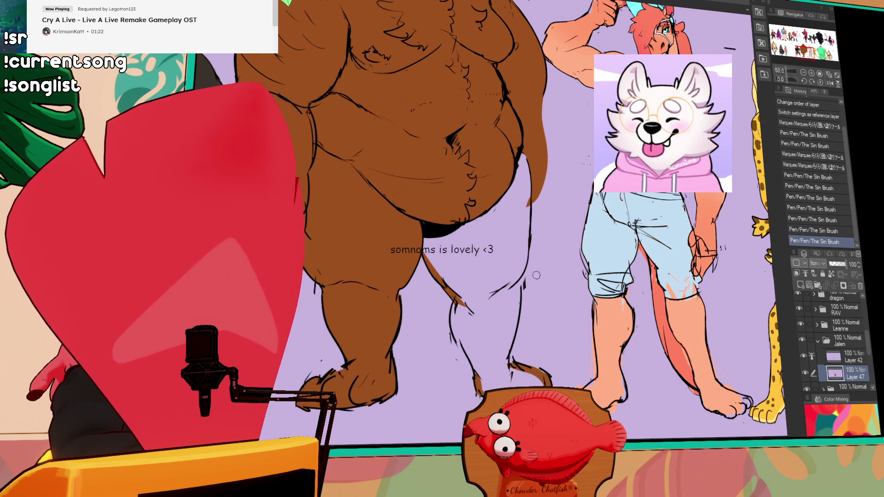
left_click_drag(522, 270, 516, 302)
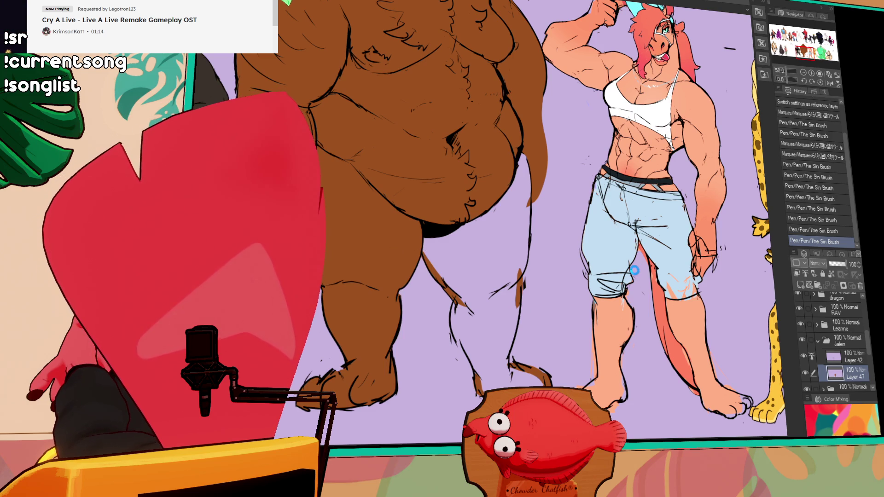
left_click(515, 318)
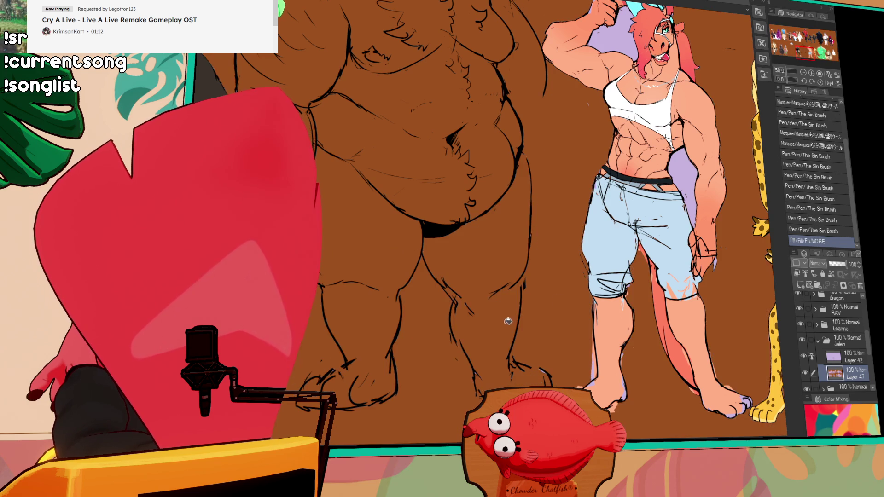
key("ctrl+z")
- Paint brown along the leg lines and fill the bear's lower body
left_click_drag(454, 333, 484, 388)
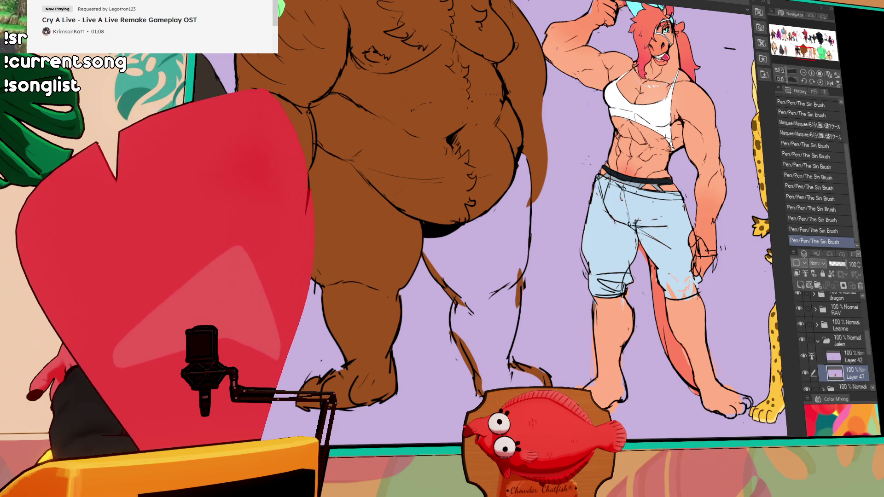
scroll(595, 210, "up", 2)
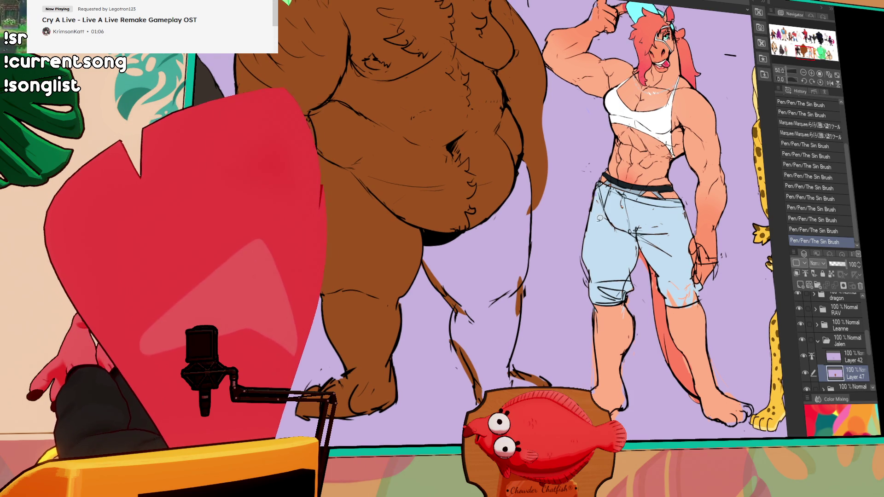
left_click_drag(558, 336, 566, 356)
left_click_drag(396, 231, 401, 233)
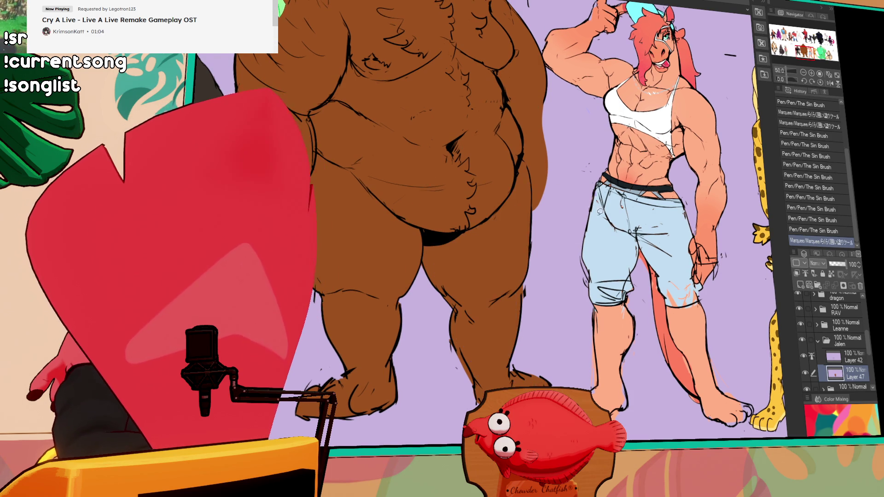
scroll(626, 194, "up", 2)
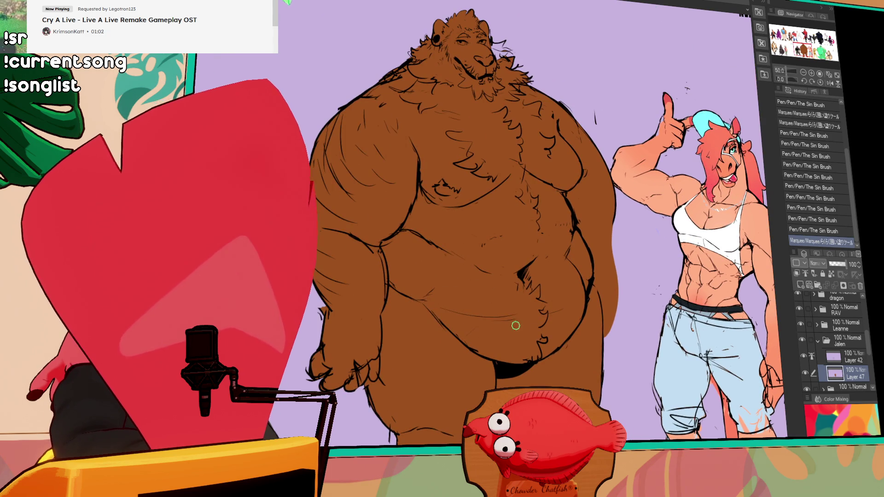
scroll(517, 322, "up", 2)
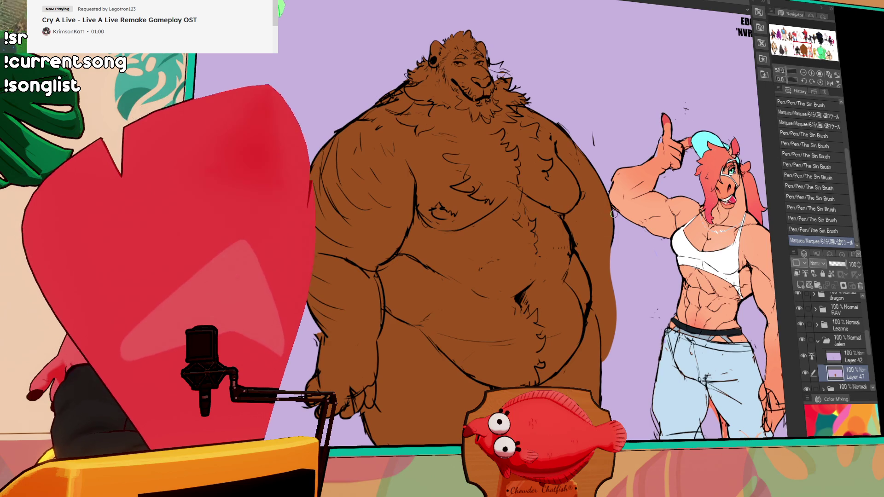
- Erase stray linework on the bear's belly on Layer 42, then add small strokes near its ear on Layer 47
left_click(847, 357)
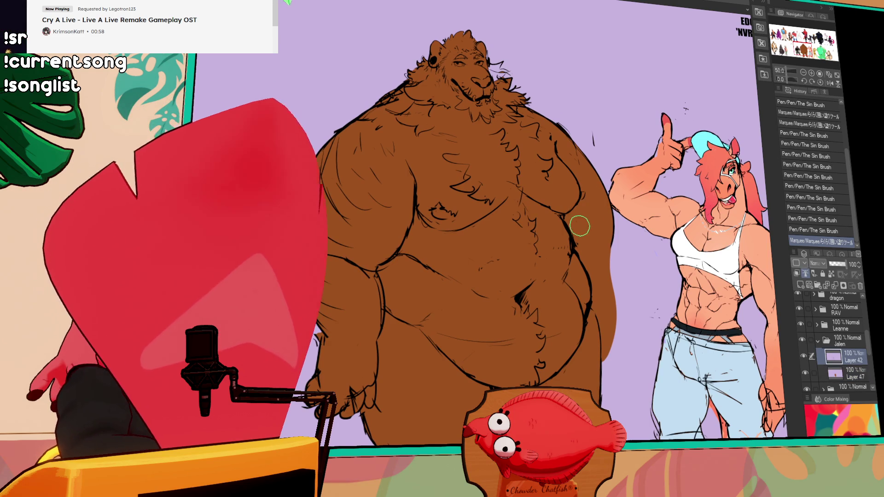
left_click_drag(569, 237, 559, 272)
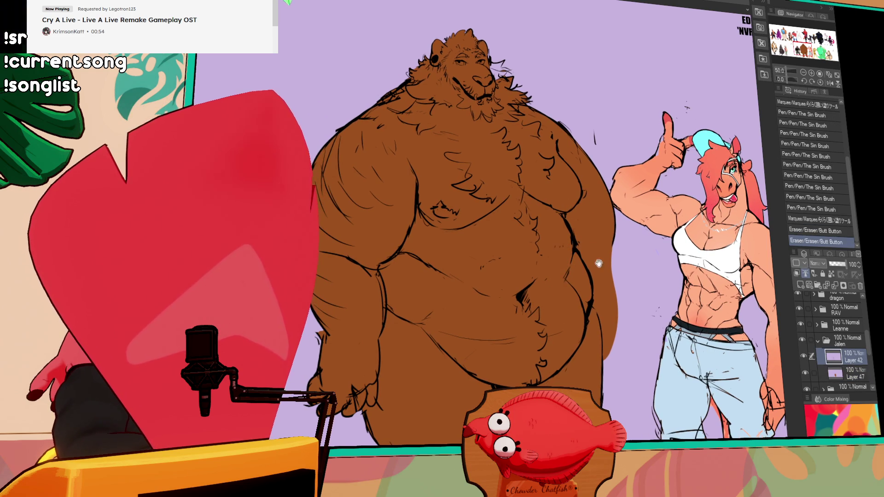
left_click(855, 378)
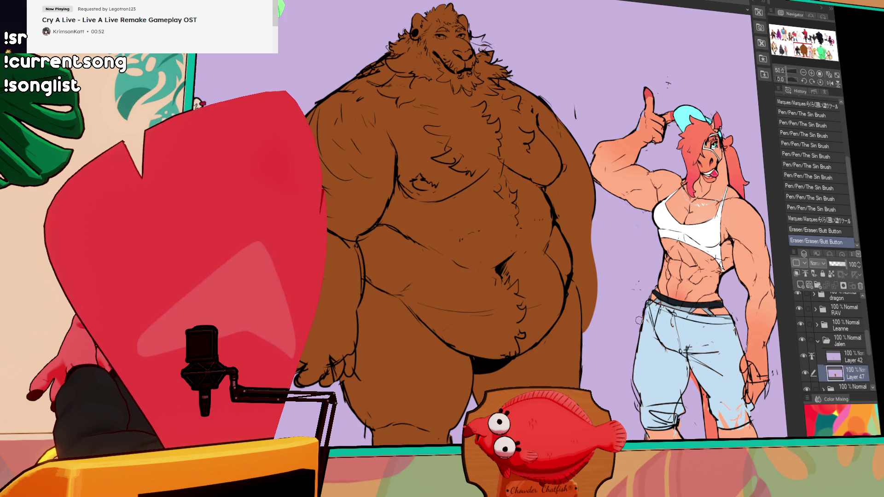
left_click_drag(484, 51, 477, 51)
scroll(650, 198, "down", 2)
mouse_move(731, 193)
left_mouse_down()
mouse_move(651, 199)
mouse_move(737, 212)
left_mouse_up()
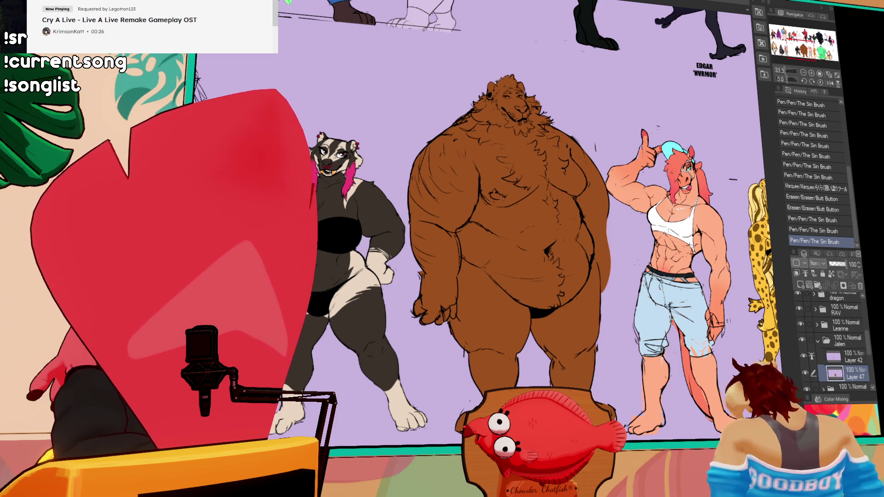
- Scroll around the lineup sheet, then switch back to the dog lineart document
scroll(469, 232, "down", 2)
scroll(469, 233, "up", 2)
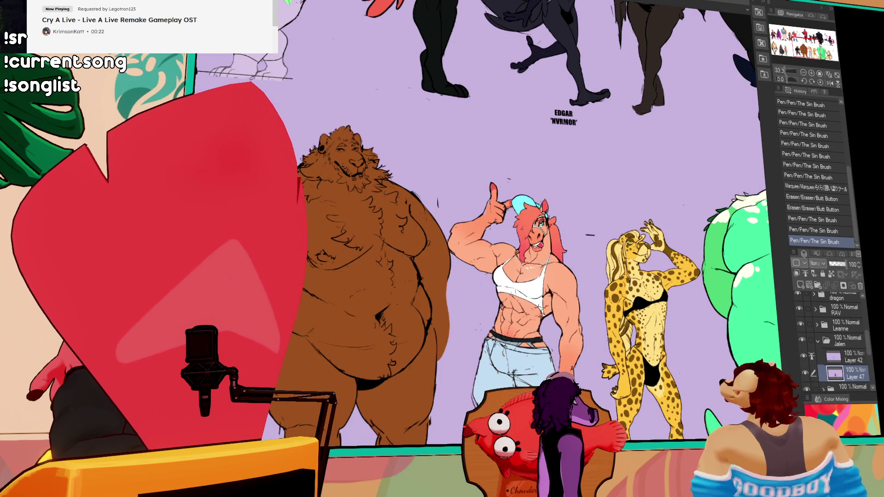
key("ctrl+Tab")
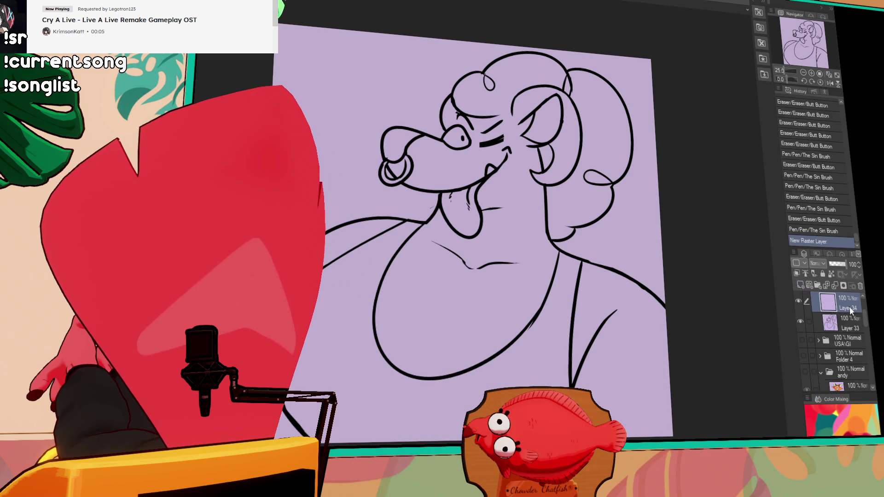
- Add a layer below the lineart and fill the body and shirt light grey and the eye white
left_click(801, 286)
left_click_drag(828, 302, 829, 323)
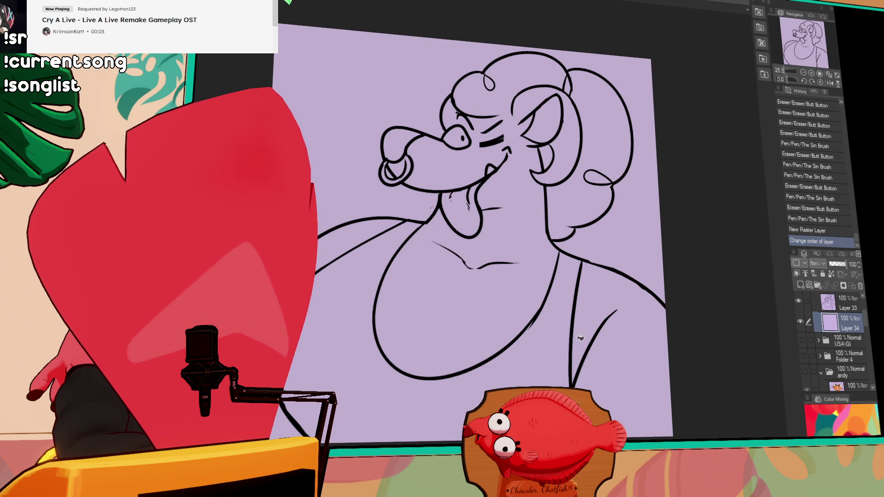
left_click(584, 331)
left_click(384, 235)
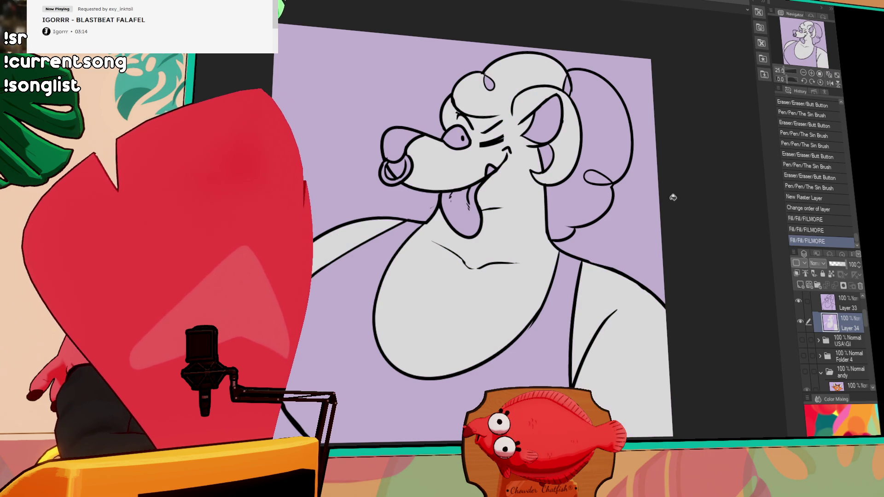
left_click_drag(673, 197, 612, 209)
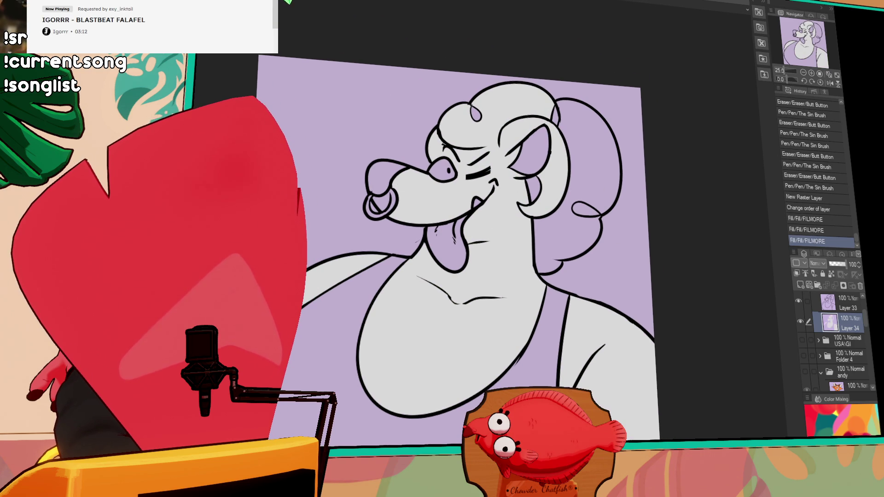
left_click(440, 172)
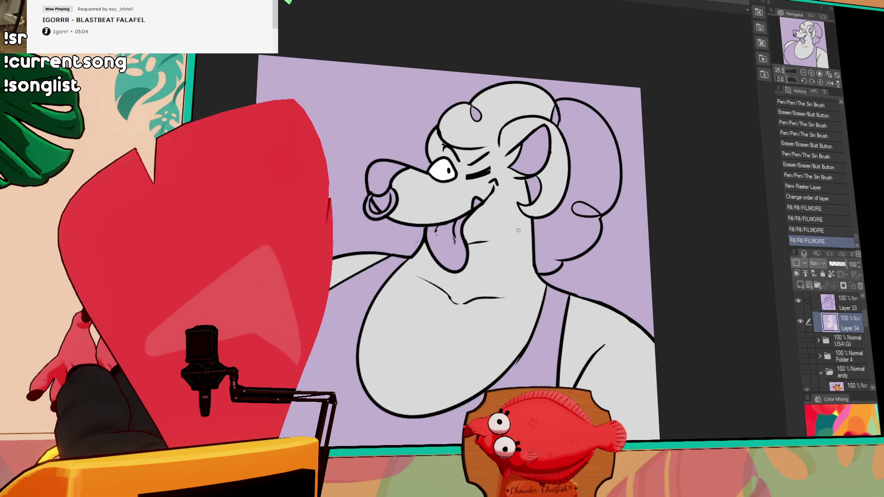
- Try short strokes along the dog's snout, undoing each attempt
left_click_drag(431, 199, 481, 220)
key("ctrl+z")
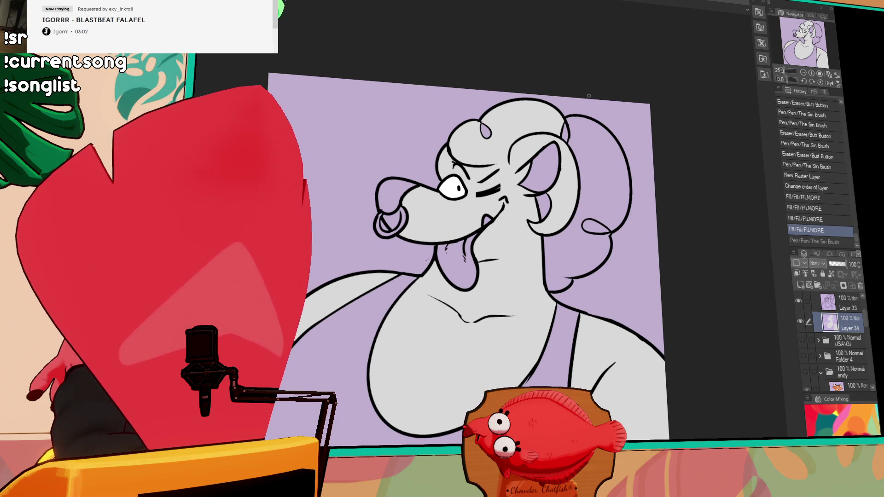
key("ctrl+z")
left_click_drag(463, 194, 481, 216)
mouse_move(474, 202)
left_mouse_down()
mouse_move(488, 216)
mouse_move(482, 226)
mouse_move(475, 203)
left_mouse_up()
key("ctrl+z")
key("ctrl+z")
key("ctrl+z")
key("ctrl+z")
key("ctrl+z")
key("ctrl+z")
left_click(812, 74)
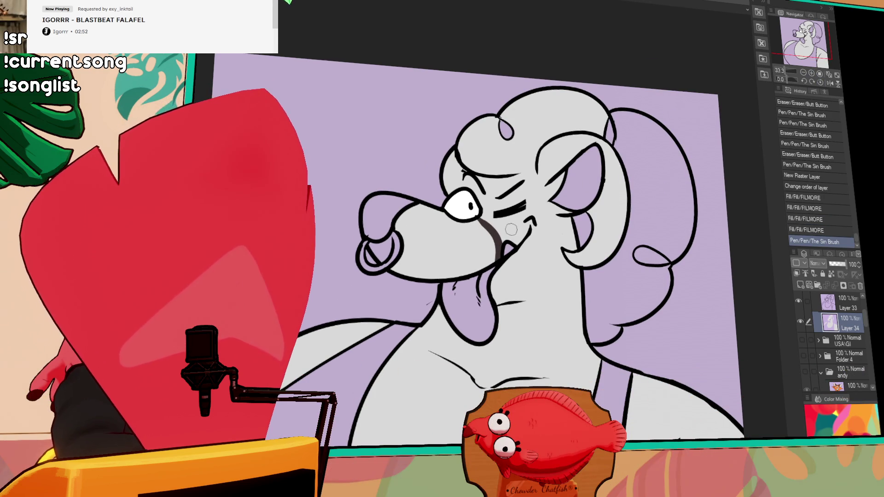
- Redraw the dark line below the eye and fill the nose dark around the nose ring
left_click_drag(482, 224, 497, 262)
left_click(479, 240)
left_click_drag(522, 236, 529, 242)
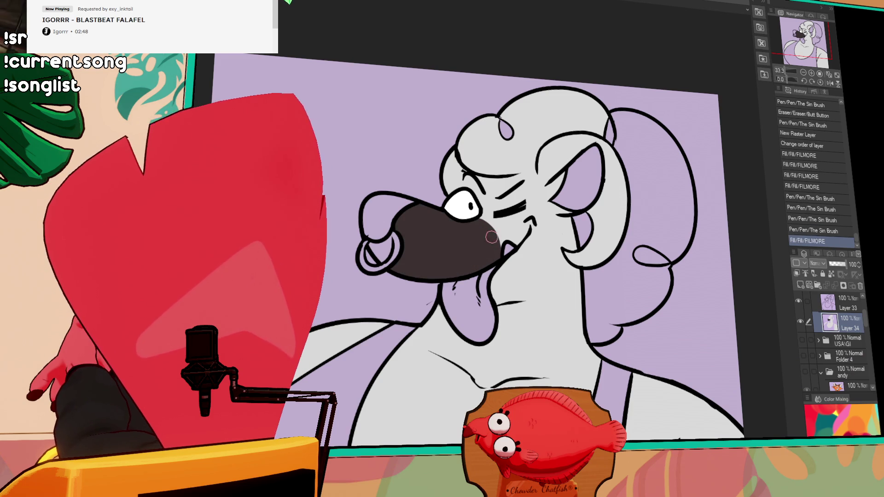
left_click(401, 261)
left_click(431, 227)
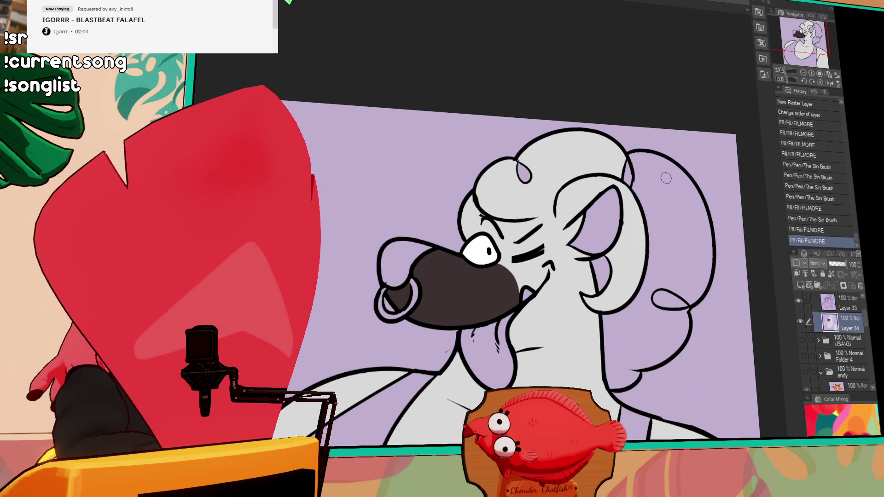
- Fill the tongue lavender, close a small mouth gap, and fill the nose's upper part dark brown
left_click(501, 342)
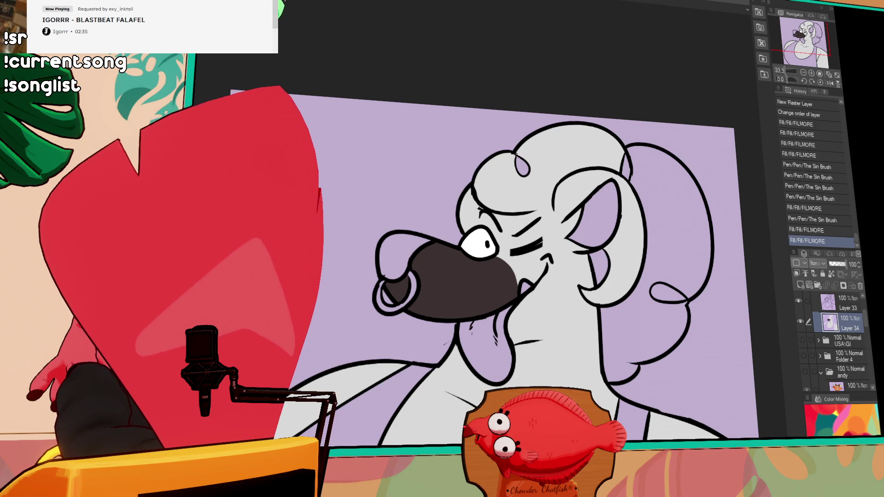
left_click(530, 279)
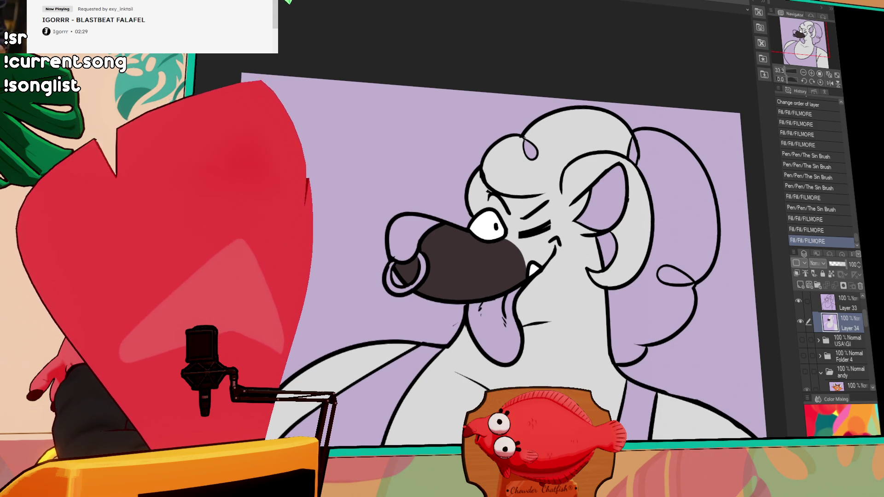
left_click(420, 248)
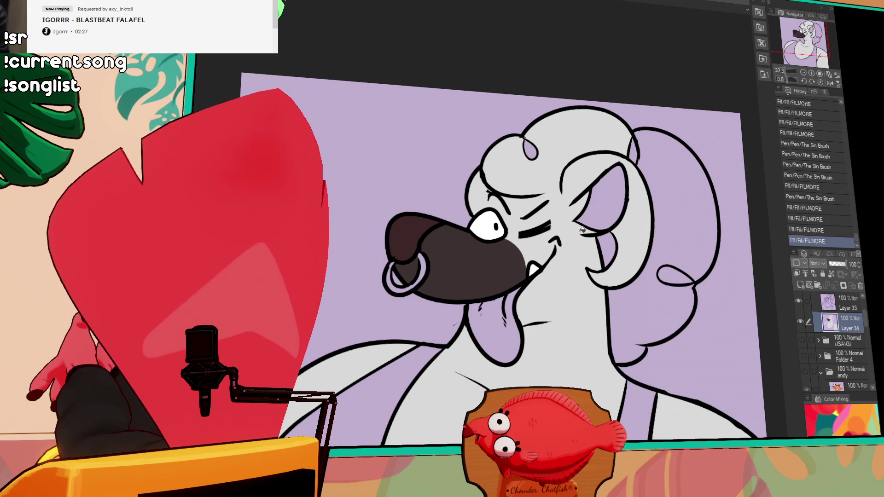
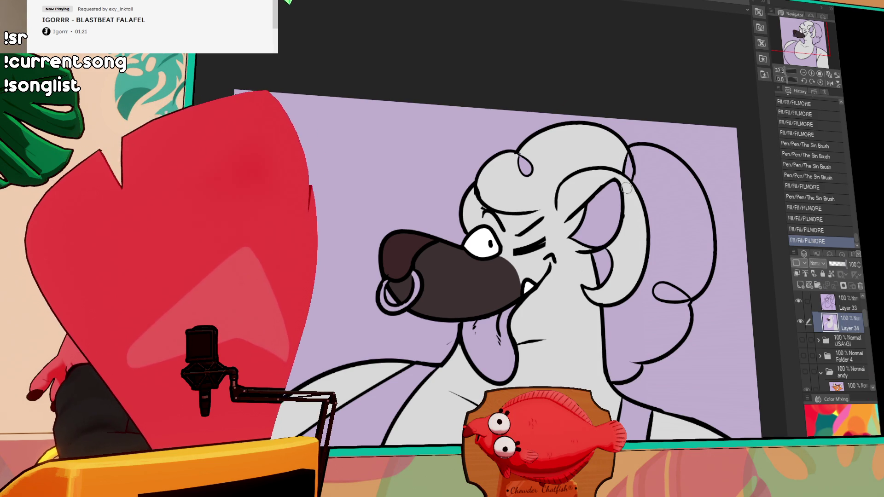
- Draw a thick purple mark above the open eye
left_click_drag(638, 219, 635, 208)
left_click_drag(520, 199, 545, 194)
key("ctrl+z")
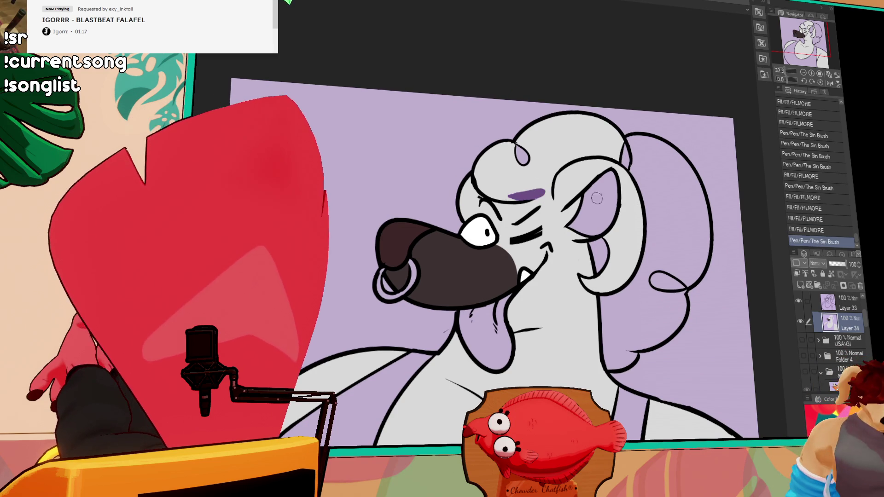
left_click_drag(615, 208, 619, 231)
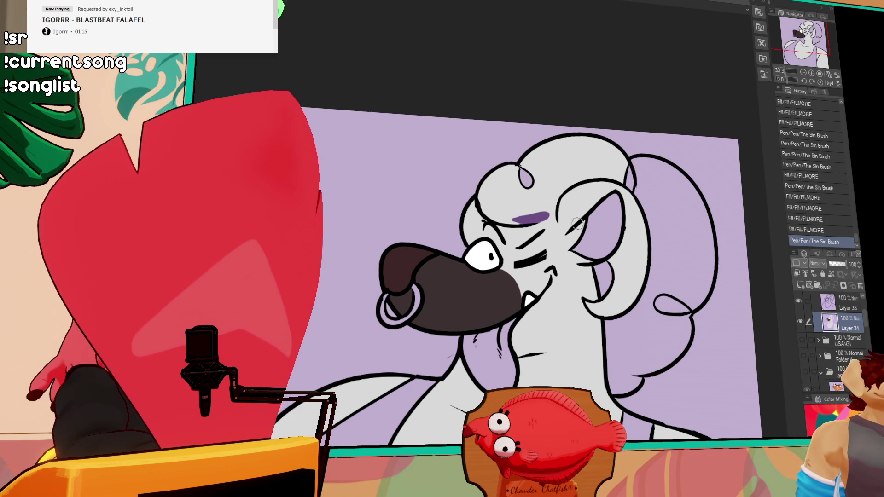
left_click_drag(565, 213, 550, 210)
- Fill the top and right side of the curly hair and the small curl purple, closing outline gaps
key("g")
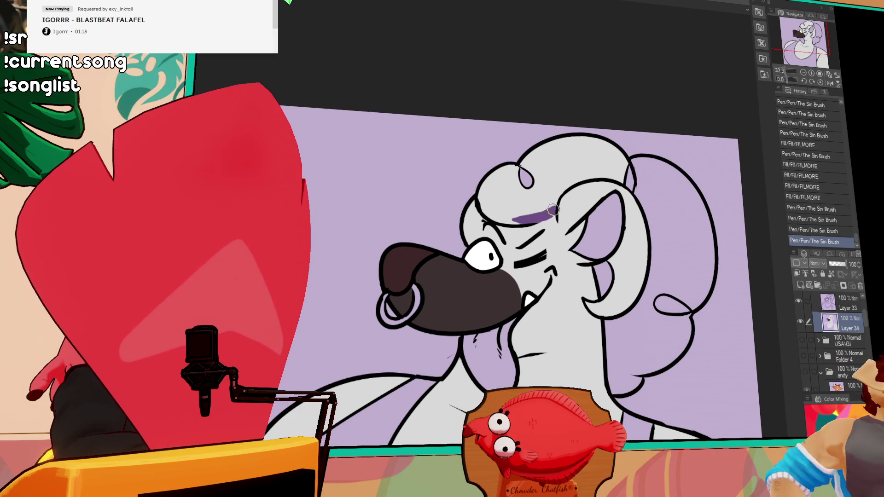
left_click(555, 192)
left_click_drag(562, 207, 564, 222)
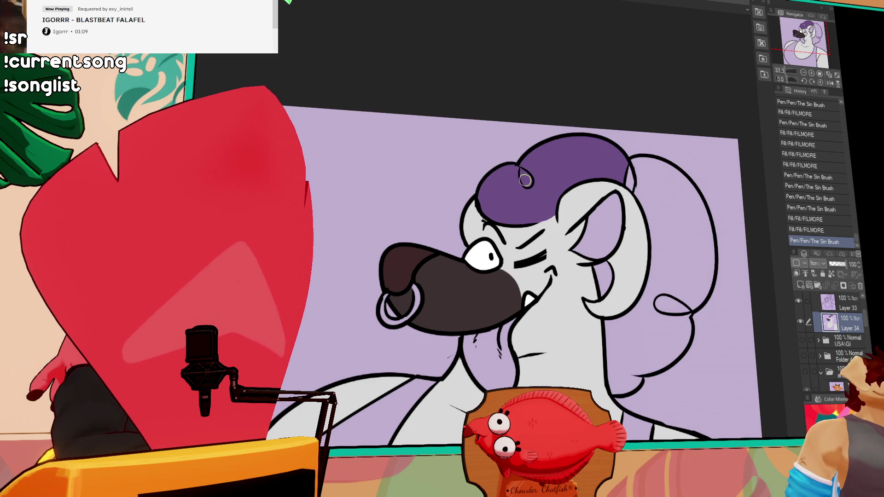
left_click_drag(529, 170, 533, 173)
key("g")
left_click(634, 165)
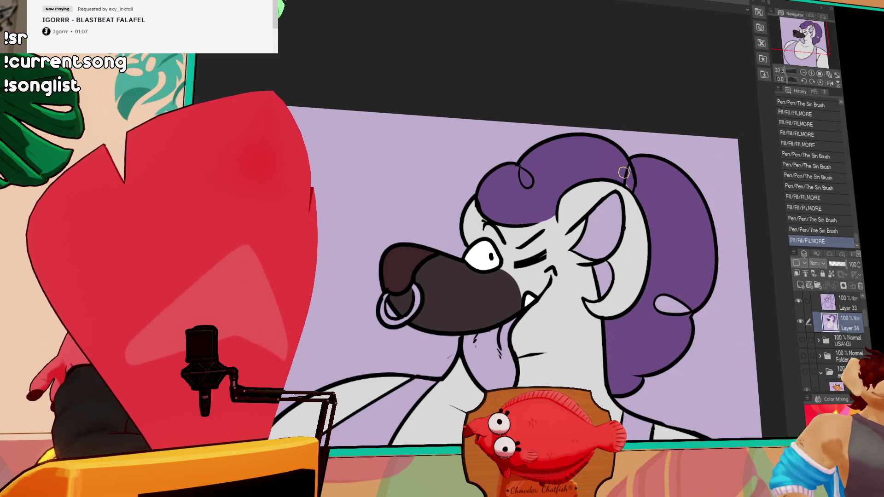
mouse_move(659, 300)
left_mouse_down()
mouse_move(676, 309)
mouse_move(652, 313)
left_mouse_up()
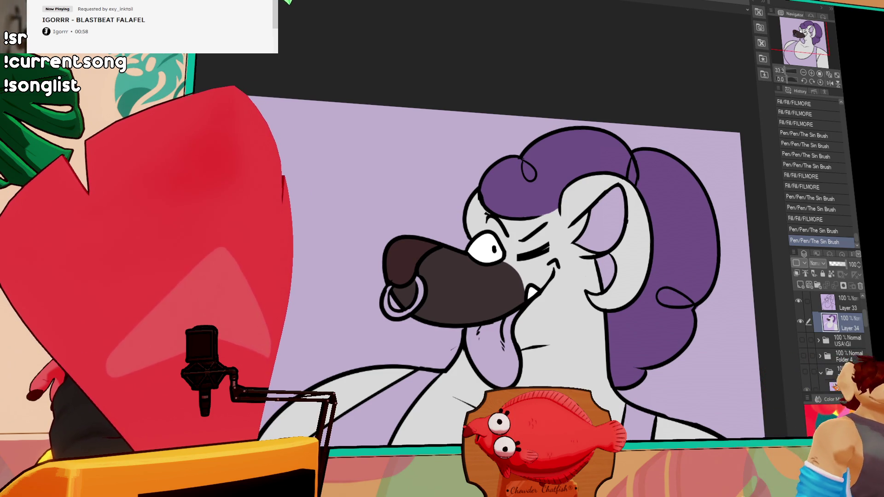
- Close the gap at the horn's edge and fill the horn mauve-brown
mouse_move(563, 211)
left_mouse_down()
mouse_move(575, 217)
mouse_move(624, 196)
left_mouse_up()
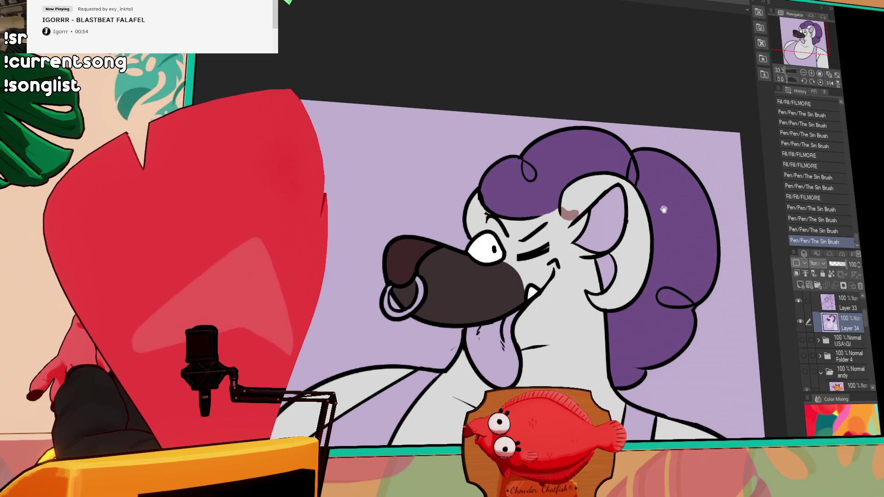
left_click(643, 216)
left_click_drag(576, 258, 581, 268)
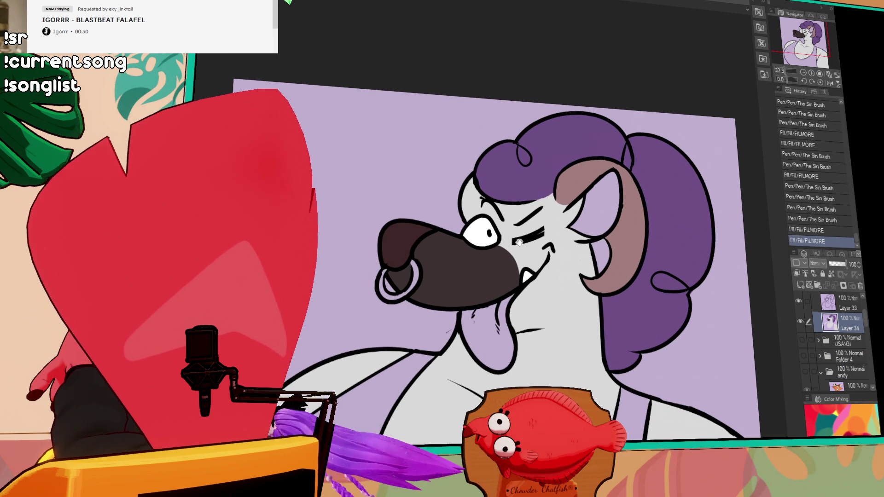
- Touch up the colour in the hair near the brow
mouse_move(479, 197)
left_mouse_down()
mouse_move(468, 210)
mouse_move(474, 189)
mouse_move(477, 205)
mouse_move(474, 198)
left_mouse_up()
key("ctrl+z")
key("ctrl+z")
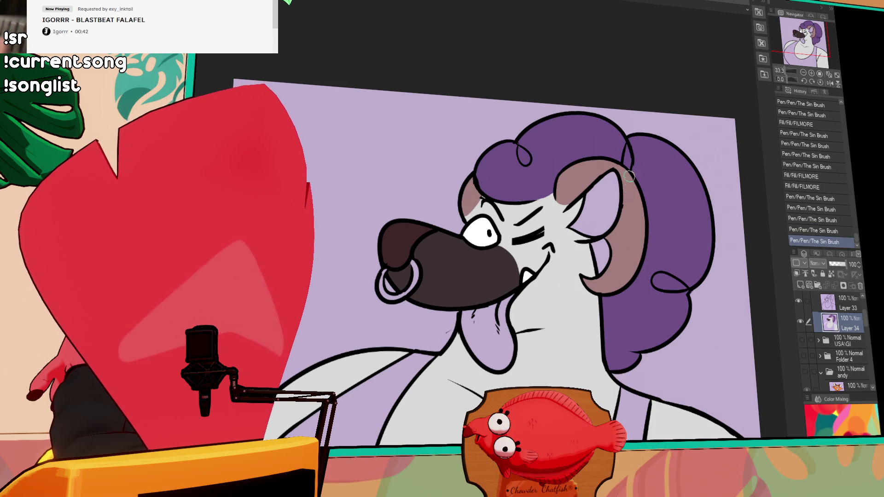
left_click(511, 214)
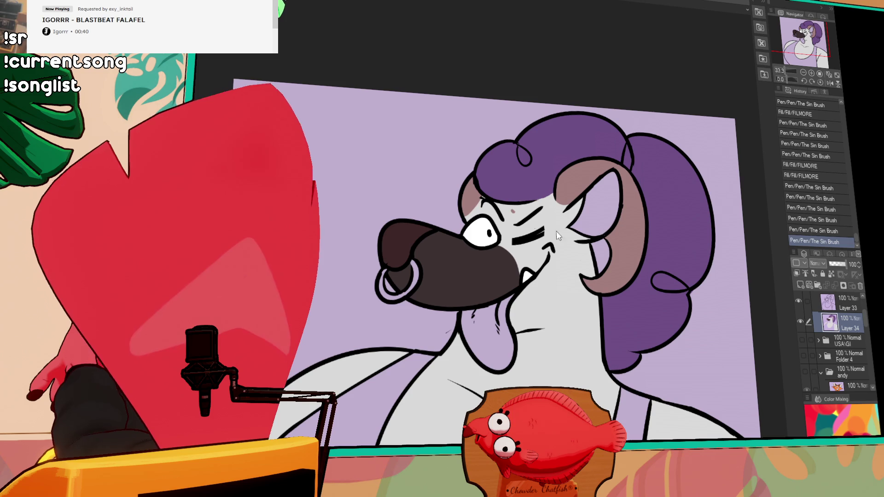
key("ctrl+z")
left_click(525, 190)
left_click(539, 176)
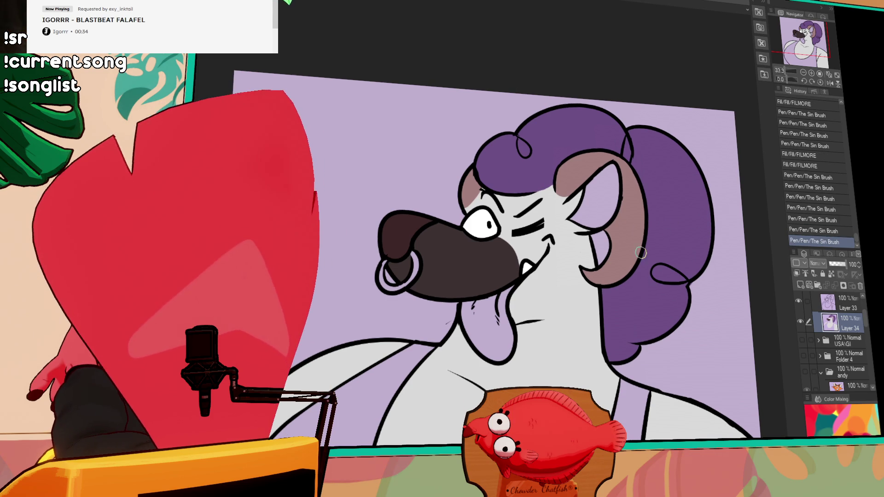
- Fill the gap beside the ear mauve and touch up its edge
key("g")
left_click(603, 251)
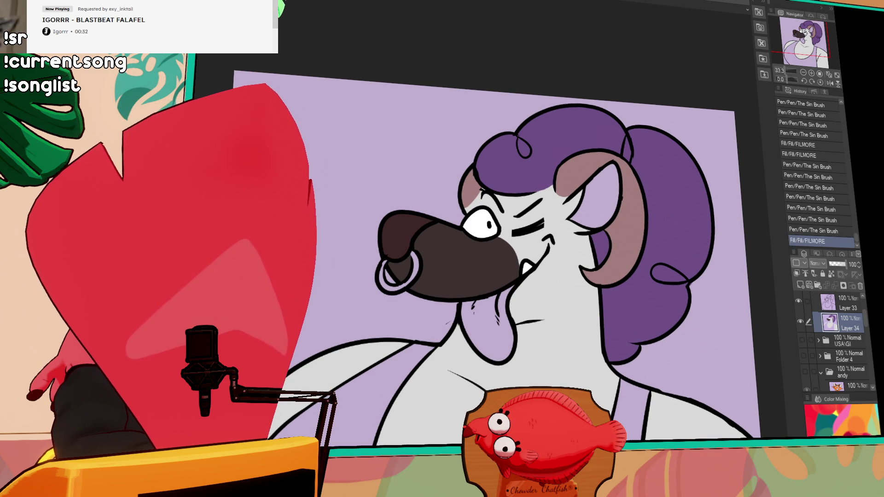
left_click(593, 239)
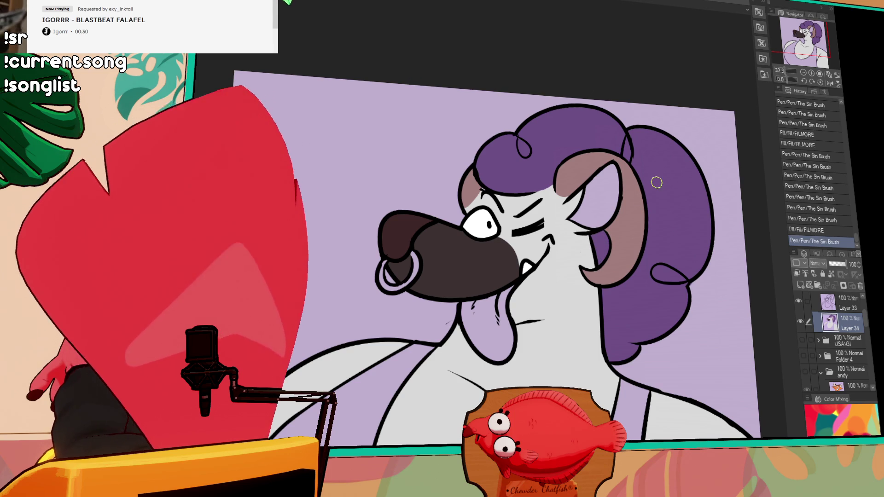
left_click_drag(602, 246, 622, 255)
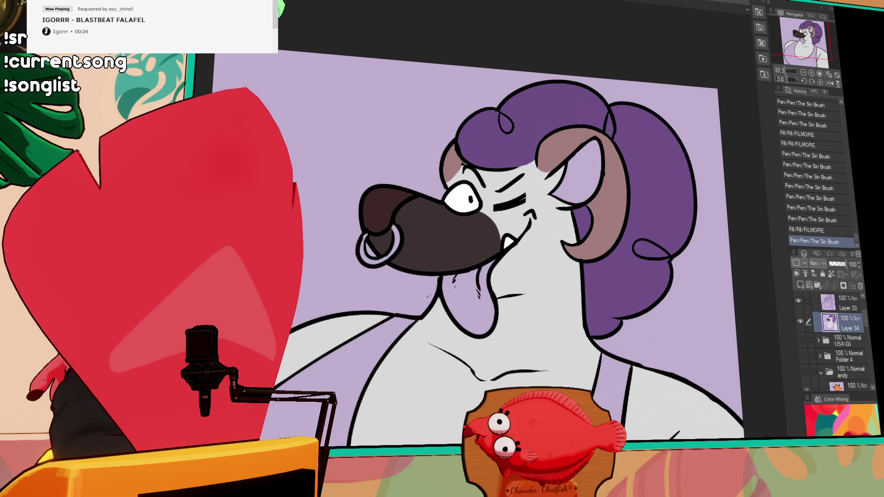
- Fill the tongue pink and touch up the ink around the mouth
left_click(469, 286)
left_click_drag(478, 295, 480, 281)
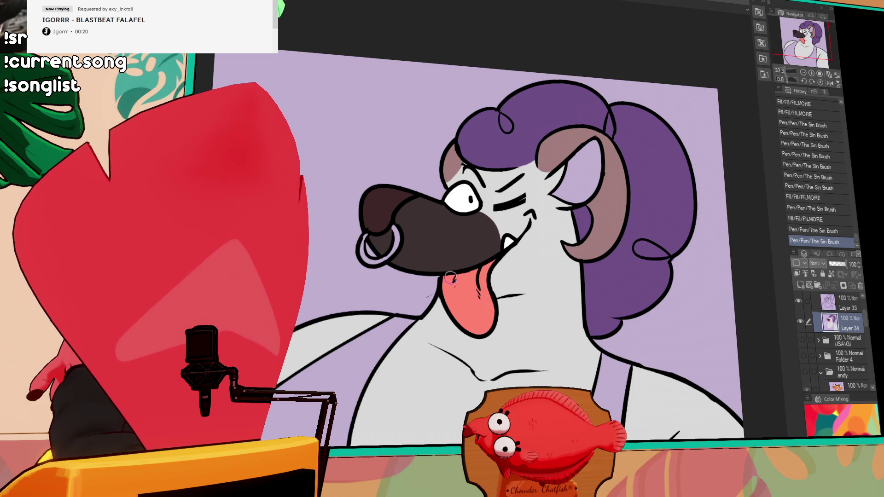
mouse_move(504, 253)
left_mouse_down()
mouse_move(510, 260)
mouse_move(498, 276)
left_mouse_up()
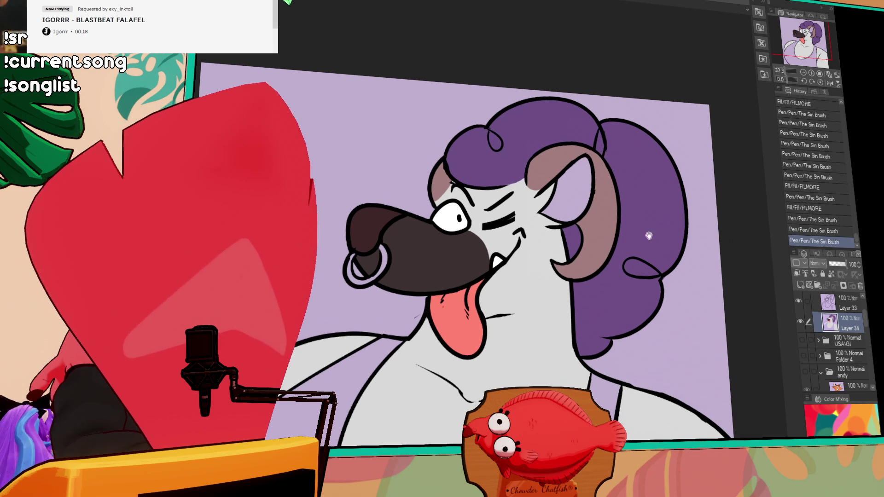
- Fill the tank top dark green
left_click_drag(605, 277, 586, 296)
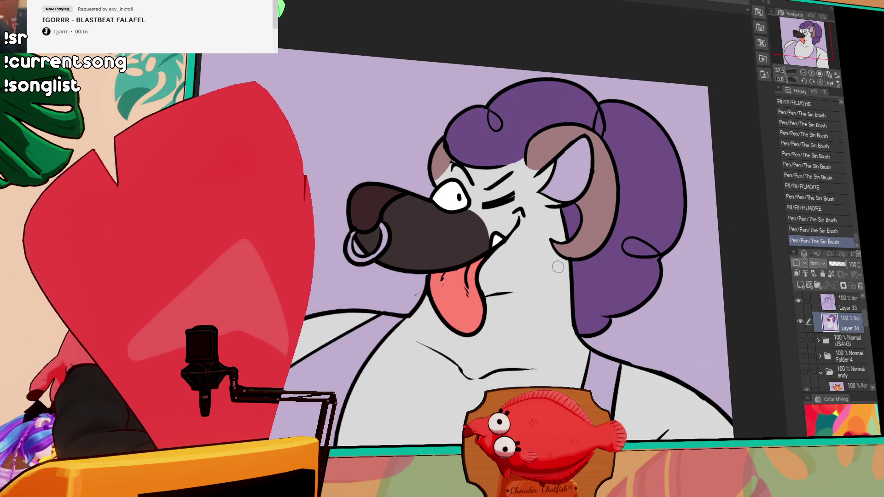
left_click_drag(625, 321, 627, 307)
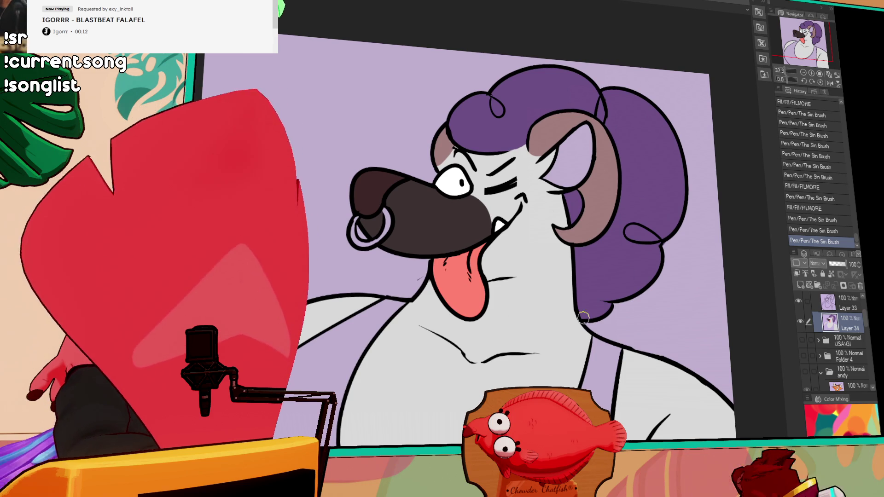
key("ctrl+z")
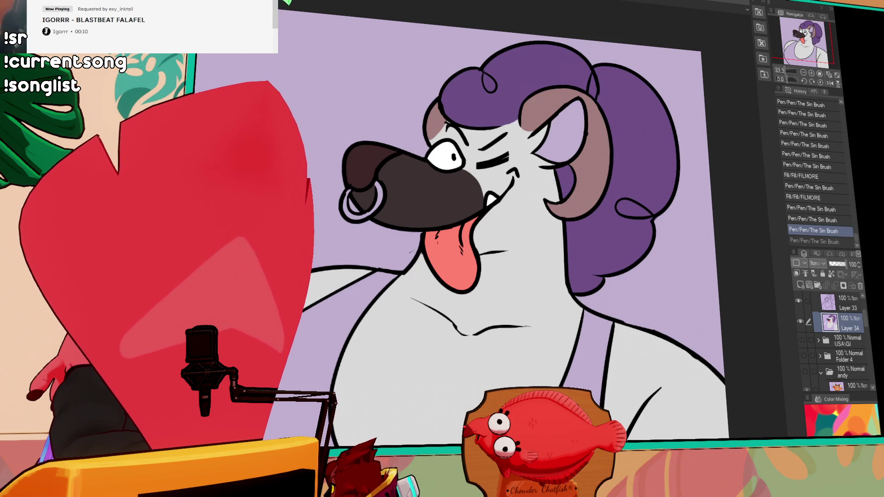
left_click(590, 350)
mouse_move(626, 301)
left_mouse_down()
mouse_move(624, 262)
mouse_move(630, 275)
left_mouse_up()
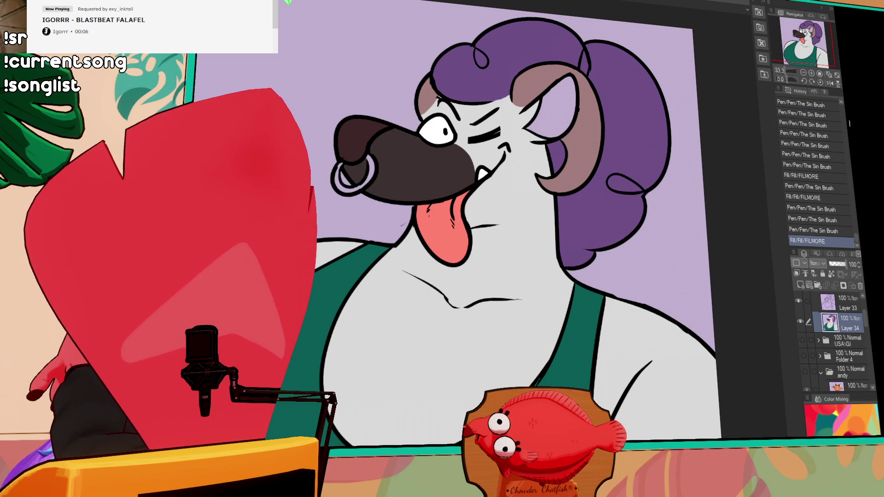
- Shift the view down and fill the inner horn area with the mauve-brown horn colour
left_click_drag(718, 176, 597, 261)
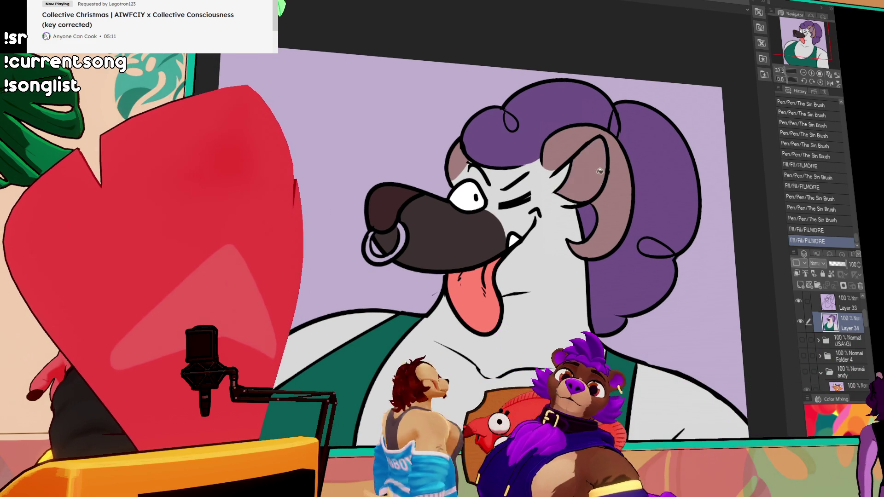
left_click(599, 184)
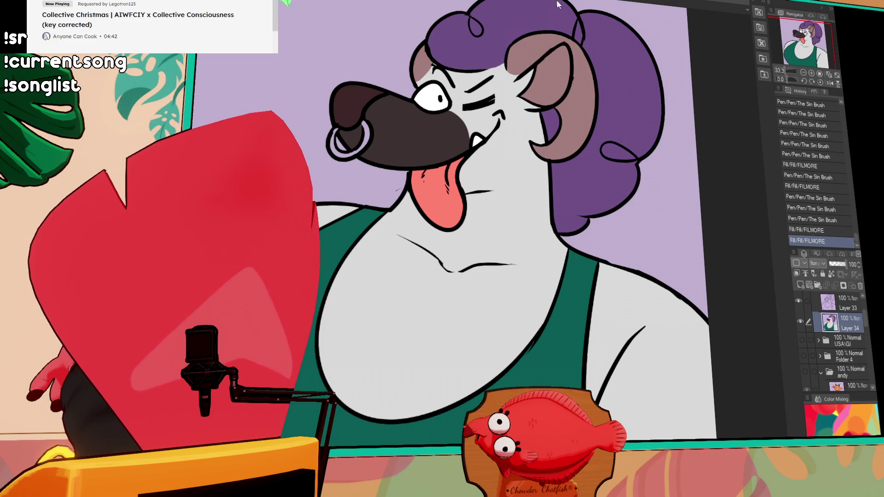
- Touch up the colour at the mouth corner
key("ctrl+z")
mouse_move(491, 83)
left_mouse_down()
mouse_move(494, 94)
mouse_move(499, 85)
mouse_move(461, 134)
left_mouse_up()
left_click_drag(461, 136, 467, 150)
mouse_move(467, 108)
left_mouse_down()
mouse_move(486, 122)
mouse_move(483, 134)
left_mouse_up()
left_click_drag(481, 131, 486, 136)
- Touch up the colour along the eye's upper edge and restore the mouth-corner stroke
left_click_drag(571, 212, 612, 284)
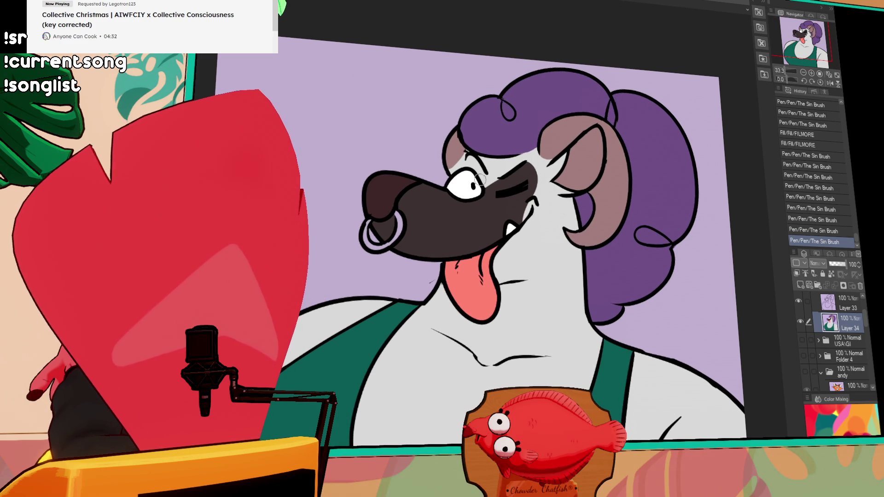
left_click_drag(465, 157, 485, 175)
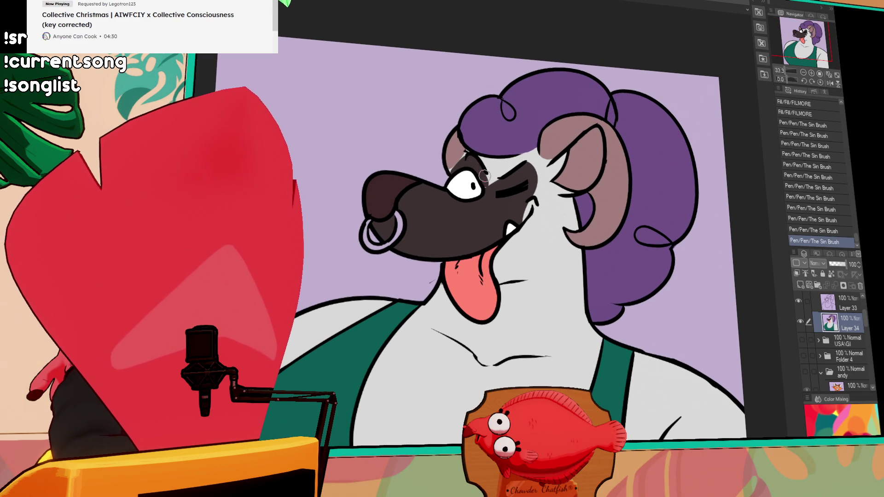
left_click_drag(534, 206, 550, 187)
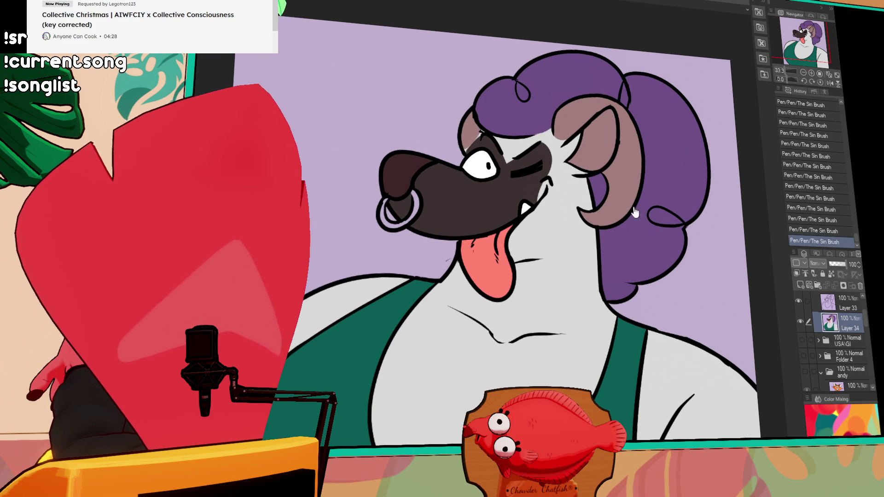
mouse_move(523, 231)
left_mouse_down()
mouse_move(534, 207)
mouse_move(512, 240)
mouse_move(542, 201)
mouse_move(527, 223)
left_mouse_up()
key("ctrl+z")
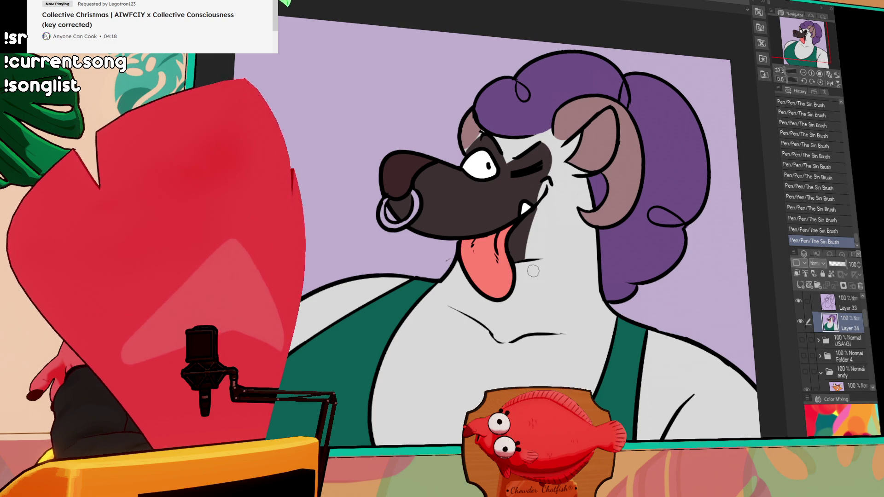
- Pan and zoom until the chest and green tank top fill the view
mouse_move(603, 282)
left_mouse_down()
mouse_move(594, 254)
mouse_move(606, 232)
mouse_move(679, 258)
left_mouse_up()
mouse_move(585, 322)
left_mouse_down()
mouse_move(578, 341)
mouse_move(577, 328)
left_mouse_up()
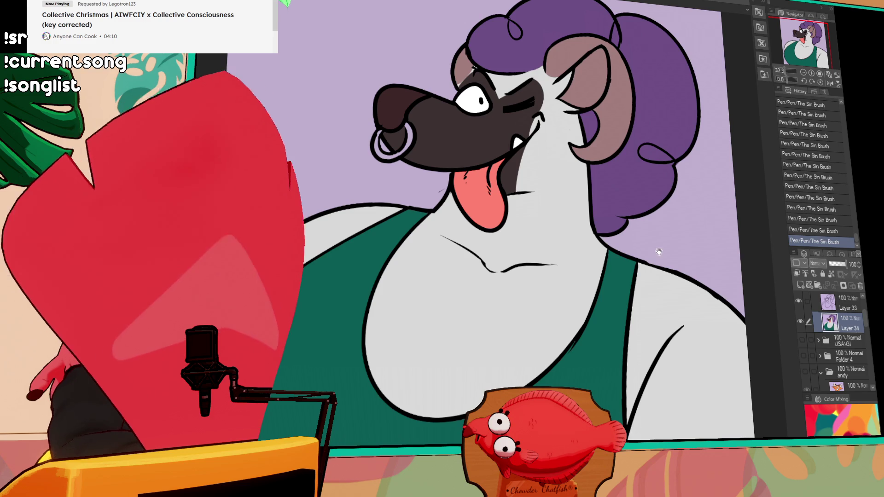
left_click_drag(601, 256, 600, 272)
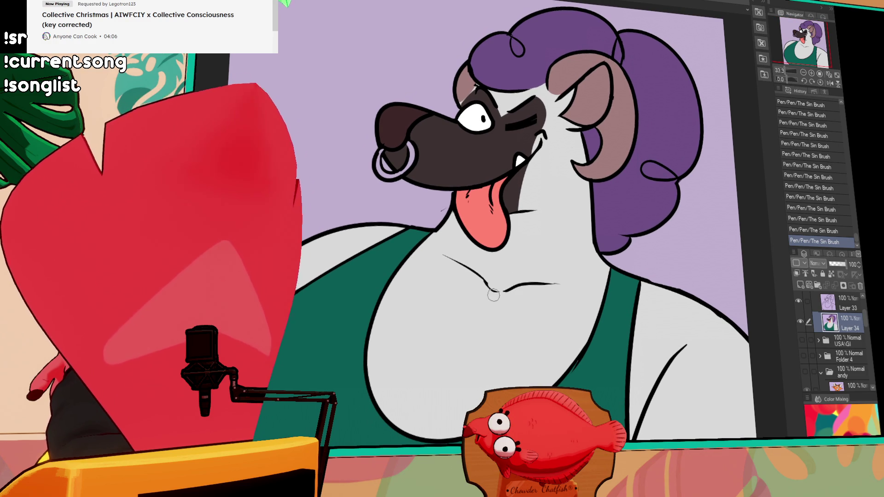
key("ctrl+z")
scroll(678, 261, "up", 2)
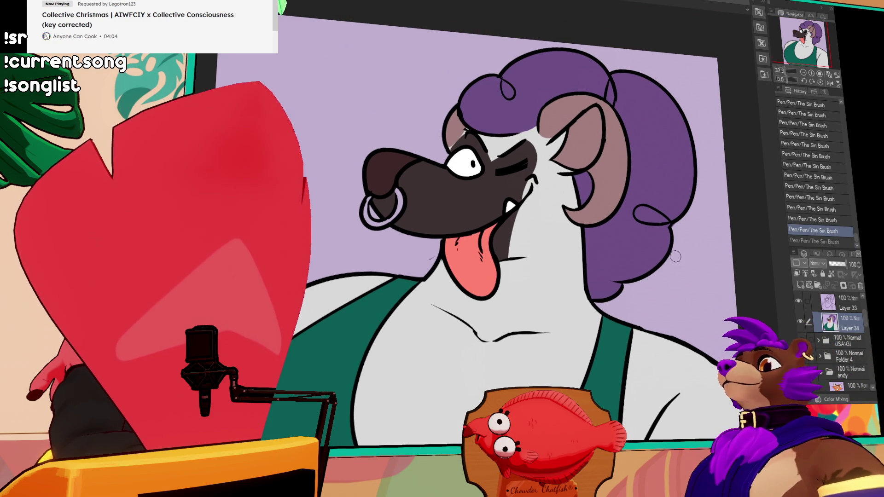
scroll(668, 237, "up", 1)
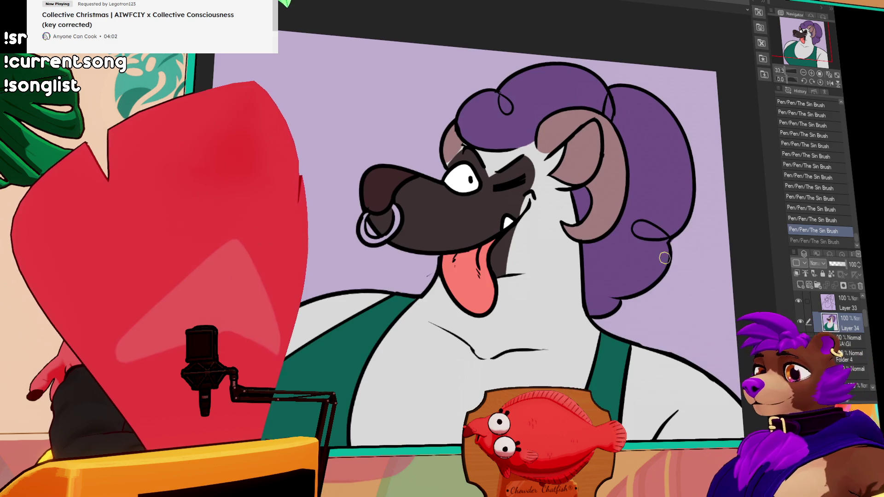
scroll(667, 237, "down", 3)
left_click_drag(566, 283, 565, 294)
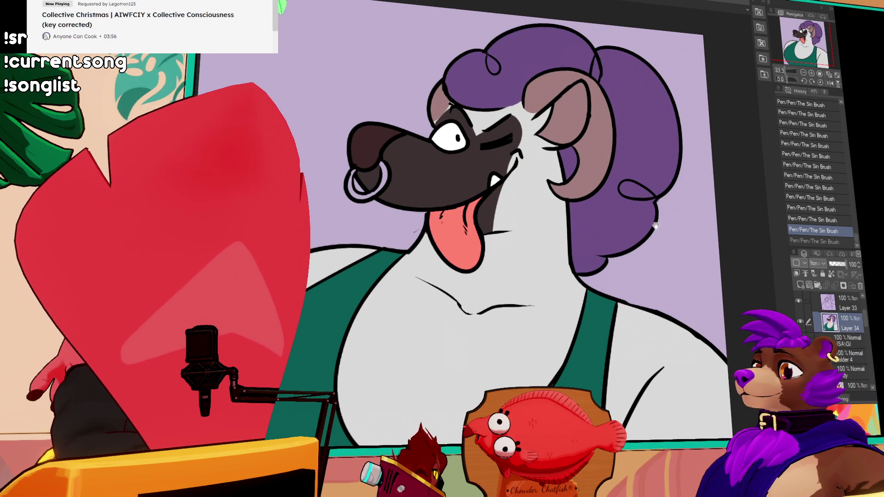
left_click_drag(667, 249, 624, 191)
left_click_drag(682, 299, 604, 237)
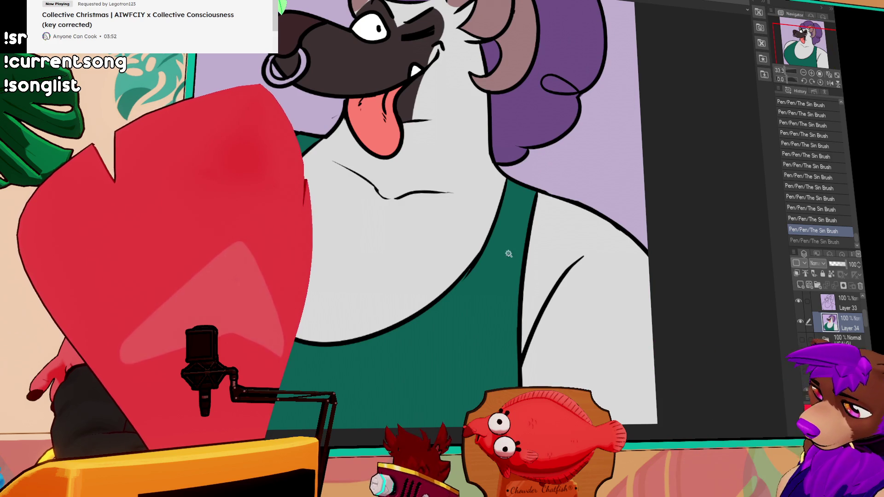
- Select the white chest fur and draw the dark fur boundary line across the neckline
key("w")
left_click(533, 256)
left_click_drag(304, 186, 417, 232)
key("ctrl+z")
left_click_drag(304, 184, 418, 234)
key("ctrl+z")
key("ctrl+z")
left_click_drag(301, 184, 385, 198)
mouse_move(375, 205)
left_mouse_down()
mouse_move(414, 226)
mouse_move(433, 202)
mouse_move(488, 243)
left_mouse_up()
key("ctrl+z")
left_click_drag(431, 198, 491, 231)
left_click(416, 211)
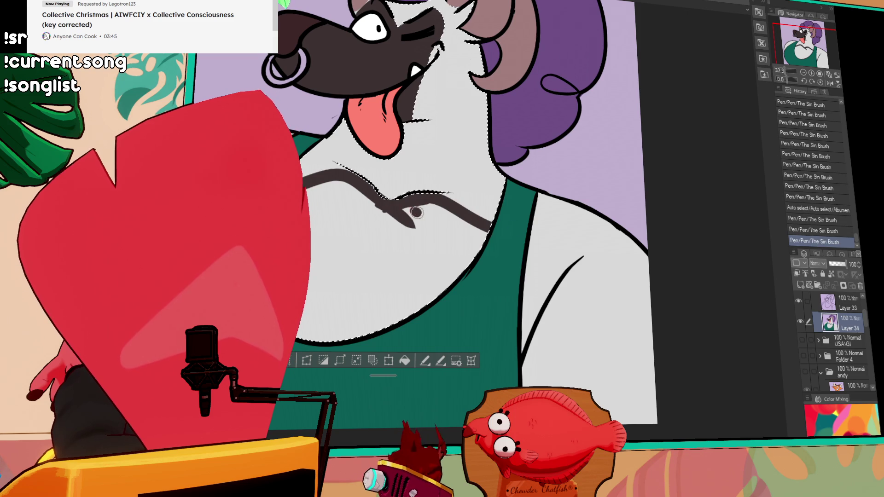
- Fill the chest area dark brown and darken the fur along the tank top edge
left_click(440, 234)
key("p")
mouse_move(304, 258)
left_mouse_down()
mouse_move(344, 170)
mouse_move(418, 263)
mouse_move(501, 259)
mouse_move(514, 354)
left_mouse_up()
left_click(553, 300)
mouse_move(529, 277)
left_mouse_down()
mouse_move(506, 364)
mouse_move(513, 291)
left_mouse_up()
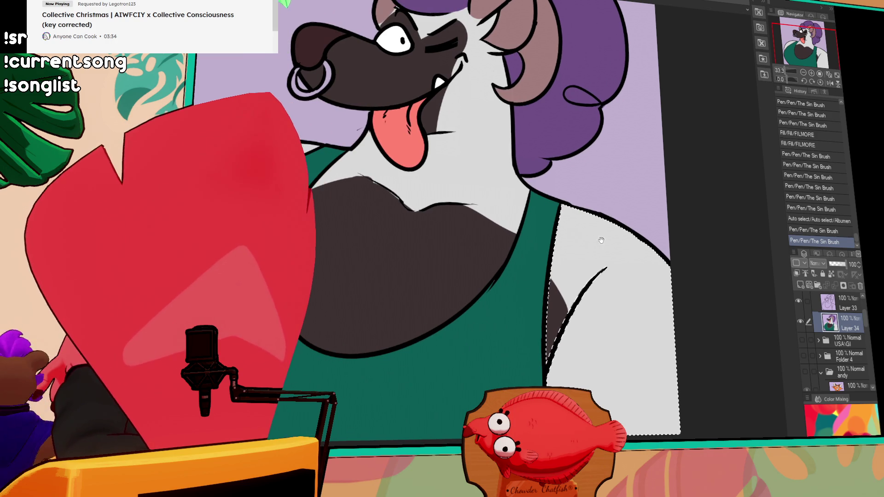
left_click(380, 225)
- Deselect and touch up the chest fur edges with small strokes
key("ctrl+d")
left_click_drag(404, 184, 409, 218)
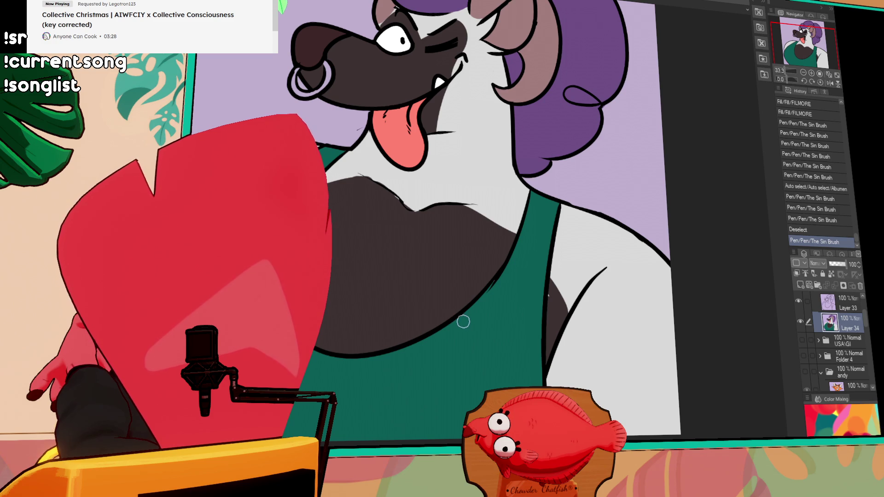
left_click_drag(463, 321, 460, 330)
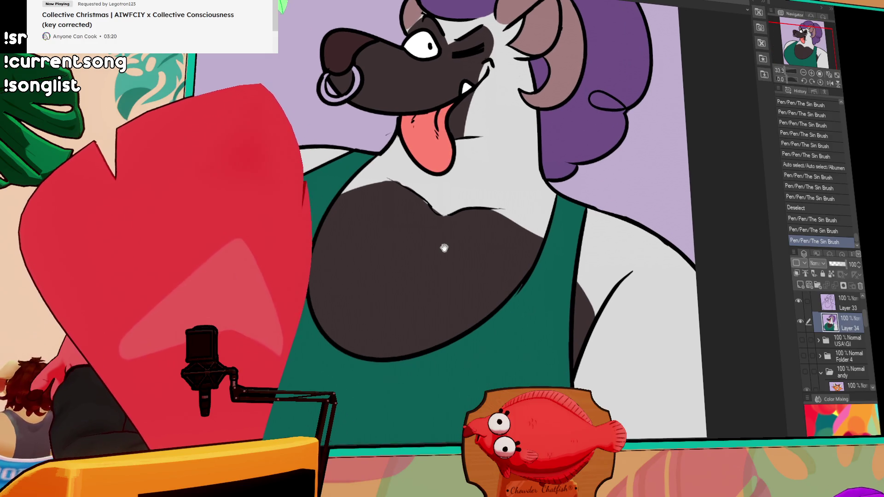
mouse_move(420, 195)
left_mouse_down()
mouse_move(435, 200)
mouse_move(435, 217)
left_mouse_up()
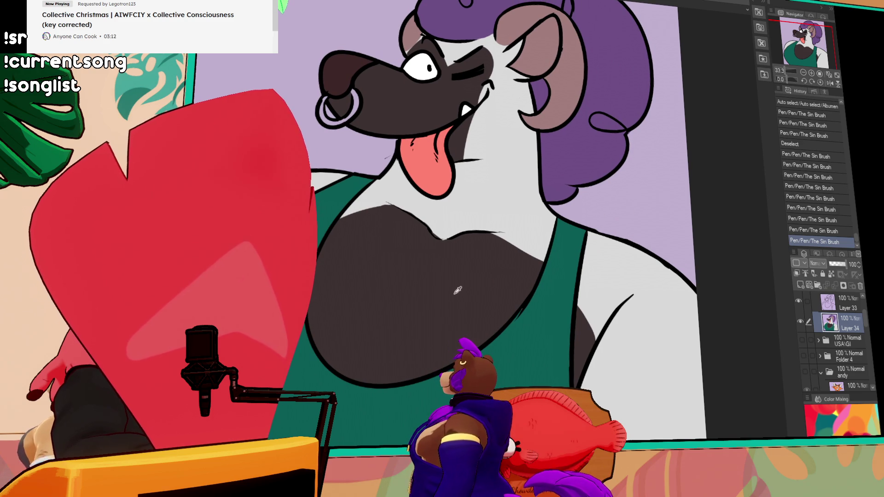
- Select the arm's white fur and paint a thick dark tapered stripe across it
left_click(649, 283)
left_click_drag(640, 350, 698, 313)
key("ctrl+z")
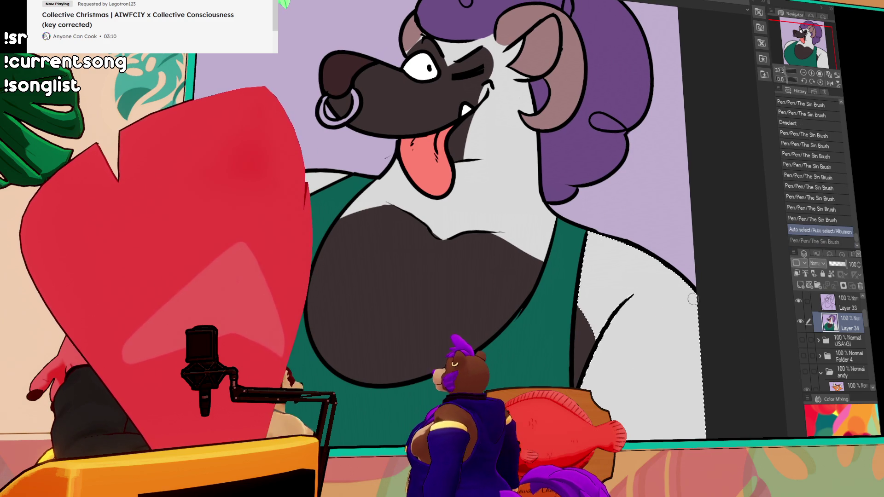
left_click_drag(640, 350, 701, 306)
key("ctrl+z")
mouse_move(634, 361)
left_mouse_down()
mouse_move(698, 302)
mouse_move(698, 331)
mouse_move(704, 304)
left_mouse_up()
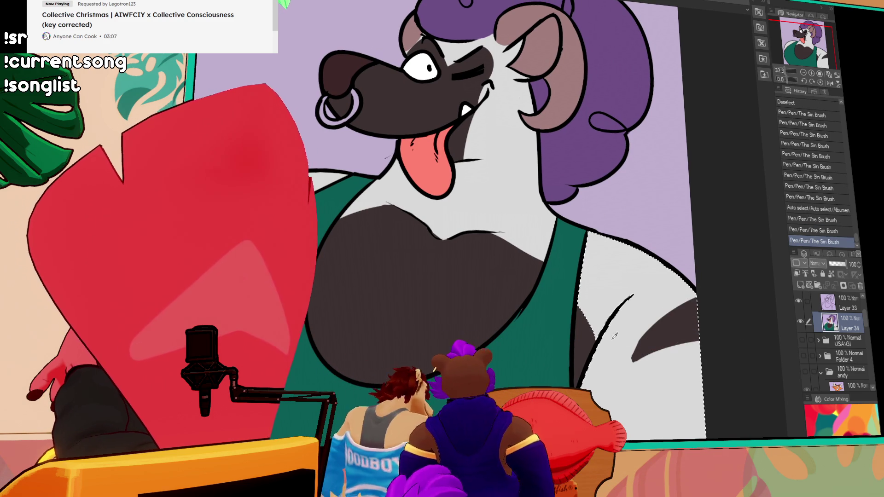
left_click_drag(614, 332, 654, 338)
key("ctrl+z")
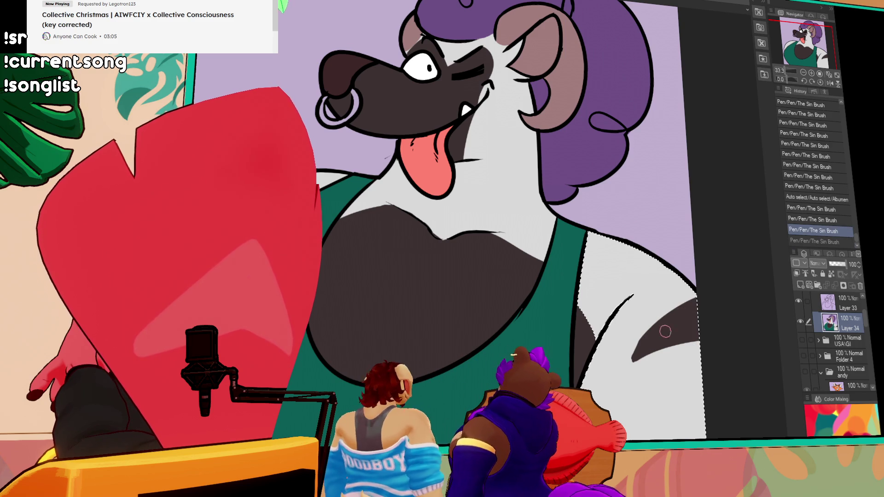
left_click_drag(641, 353, 697, 310)
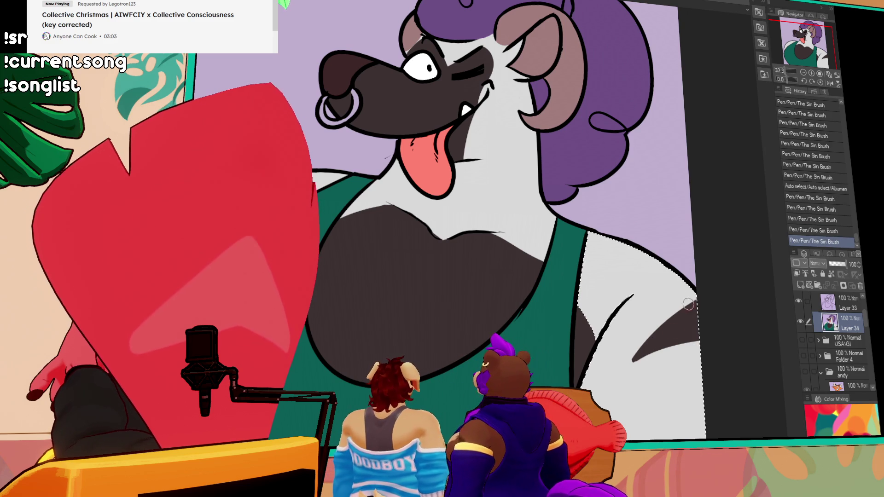
- Add a thickened dark tapered stripe on the fur below the arm
mouse_move(615, 421)
left_mouse_down()
mouse_move(701, 395)
mouse_move(645, 417)
left_mouse_up()
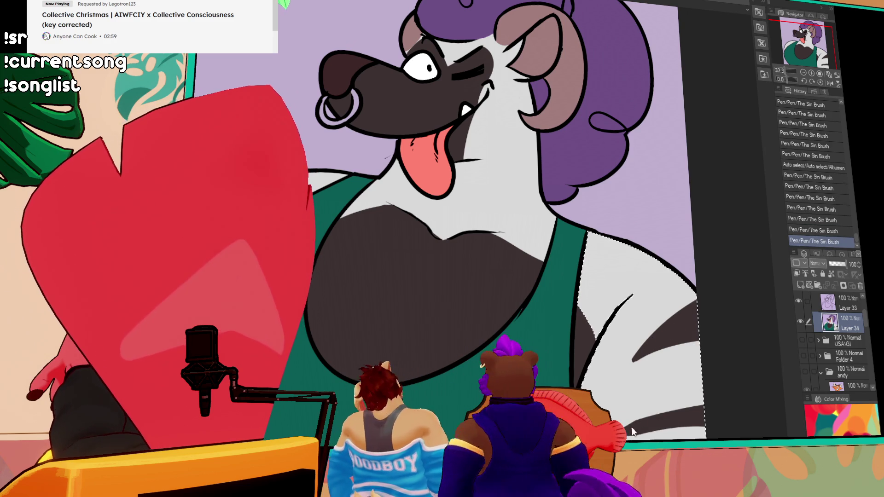
key("ctrl+z")
left_click_drag(635, 428, 691, 336)
left_click_drag(633, 361, 693, 335)
left_click_drag(636, 364, 620, 374)
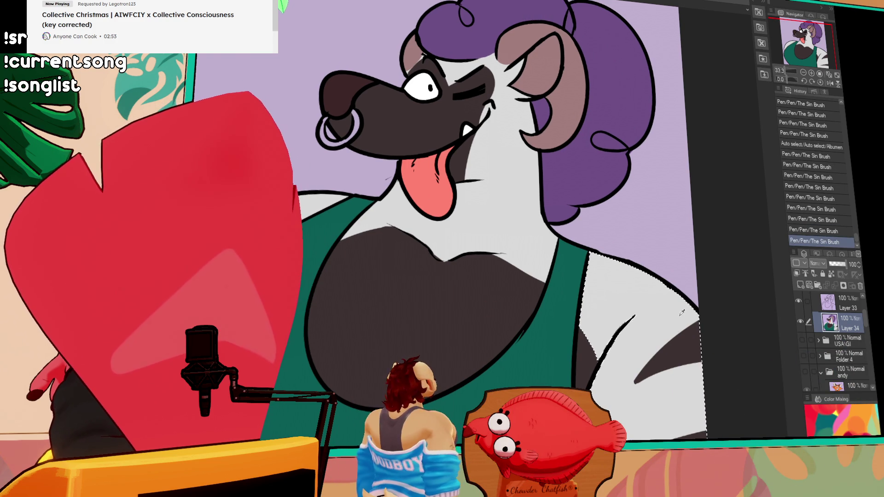
- Paint markings in another white fur region, deselect, and redraw the lower stripe slightly higher
left_click(318, 277)
left_click_drag(317, 258, 336, 304)
key("ctrl+d")
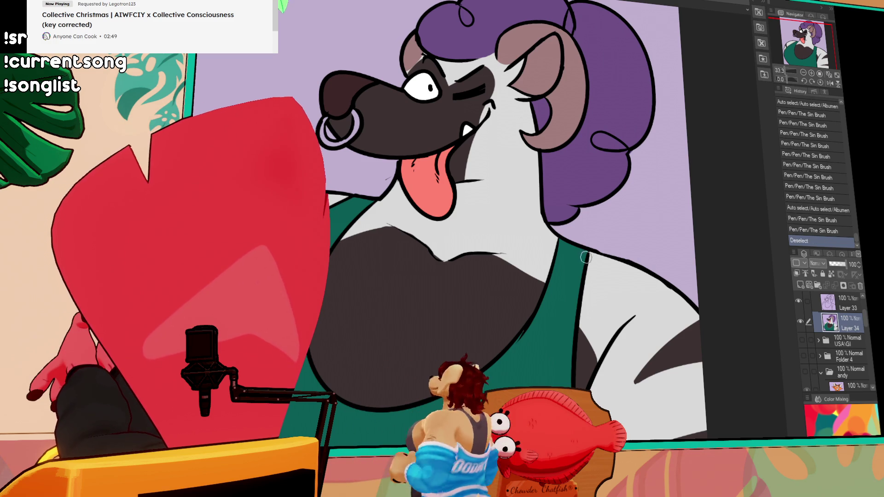
mouse_move(612, 234)
left_mouse_down()
mouse_move(672, 200)
mouse_move(668, 231)
left_mouse_up()
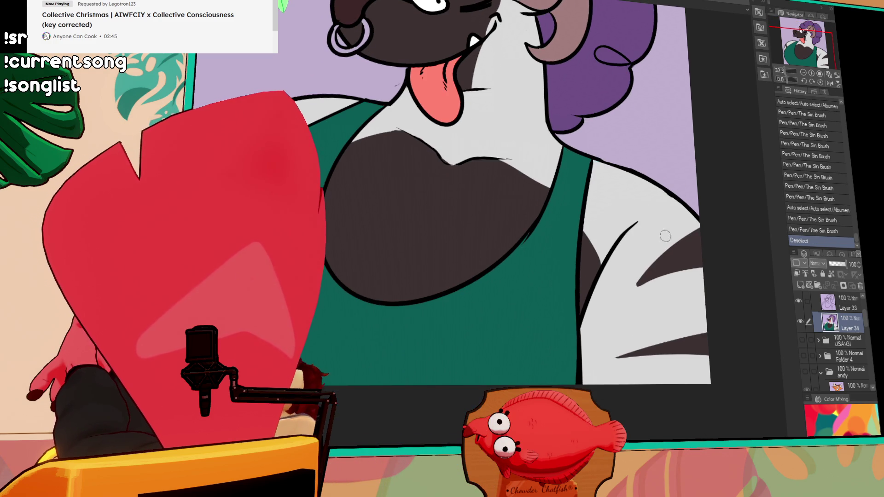
left_click_drag(702, 267, 640, 279)
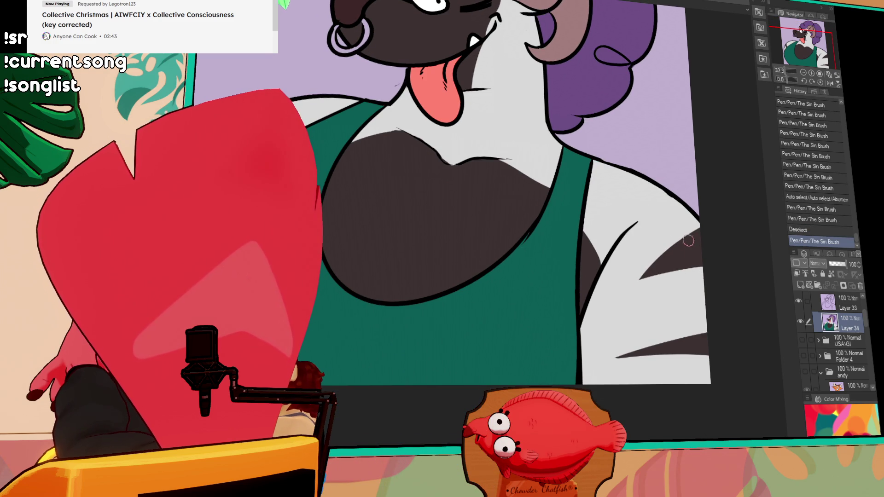
left_click_drag(679, 233, 662, 282)
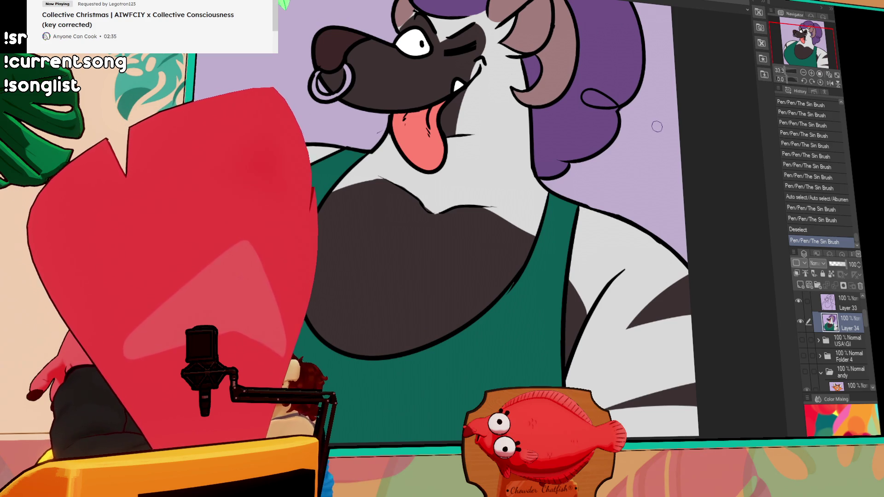
- Select the white chest fur, add dark strokes to it, then deselect and touch up
key("w")
left_click(507, 152)
left_click_drag(472, 227, 537, 257)
key("ctrl+d")
left_click_drag(482, 235, 570, 266)
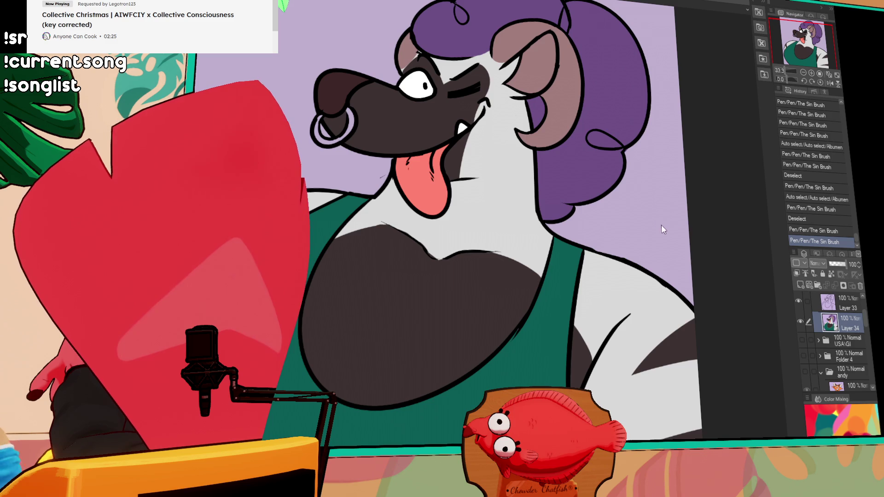
left_click_drag(661, 225, 653, 263)
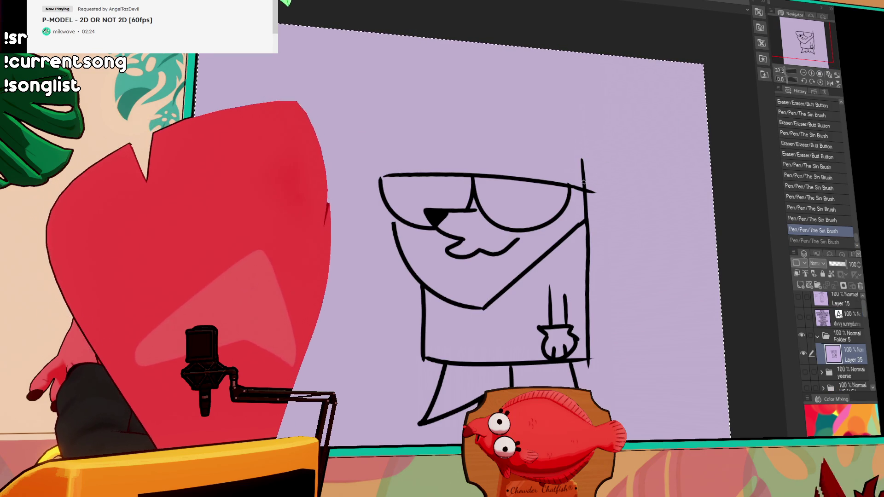
- Draw tall rounded cat ears and a hair tuft on the forehead
mouse_move(581, 157)
left_mouse_down()
mouse_move(525, 151)
mouse_move(482, 119)
left_mouse_up()
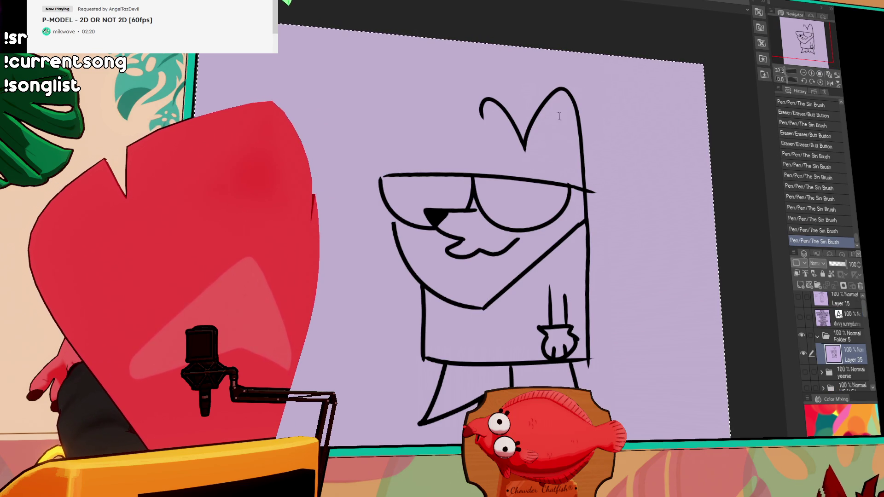
key("ctrl+z")
left_click_drag(525, 148, 484, 117)
mouse_move(429, 126)
left_mouse_down()
mouse_move(440, 130)
mouse_move(396, 154)
mouse_move(426, 148)
left_mouse_up()
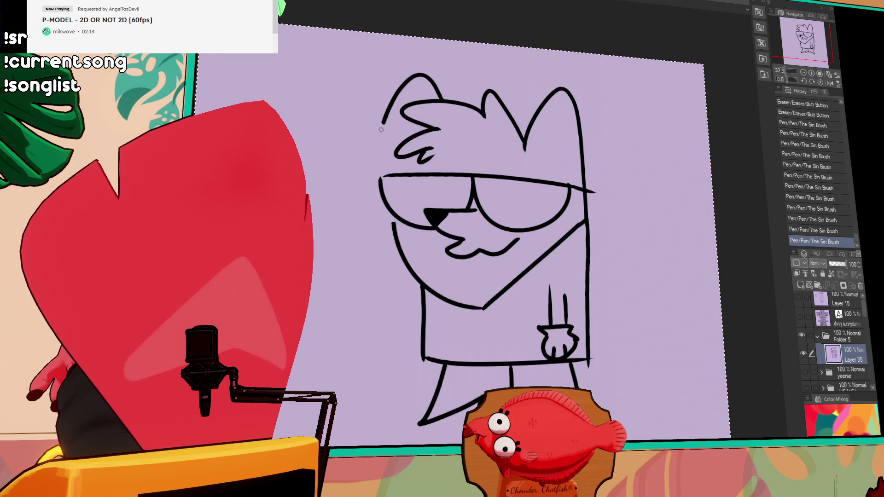
key("ctrl+z")
mouse_move(459, 99)
left_mouse_down()
mouse_move(400, 110)
mouse_move(389, 175)
left_mouse_up()
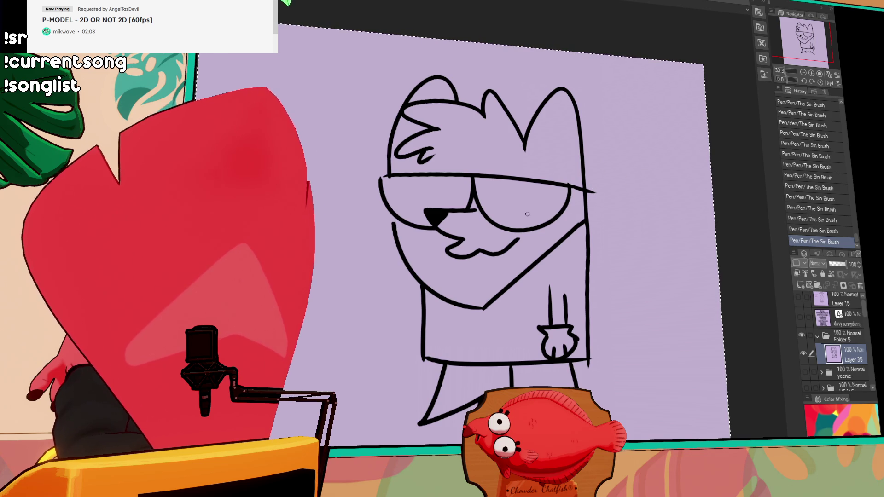
key("ctrl+z")
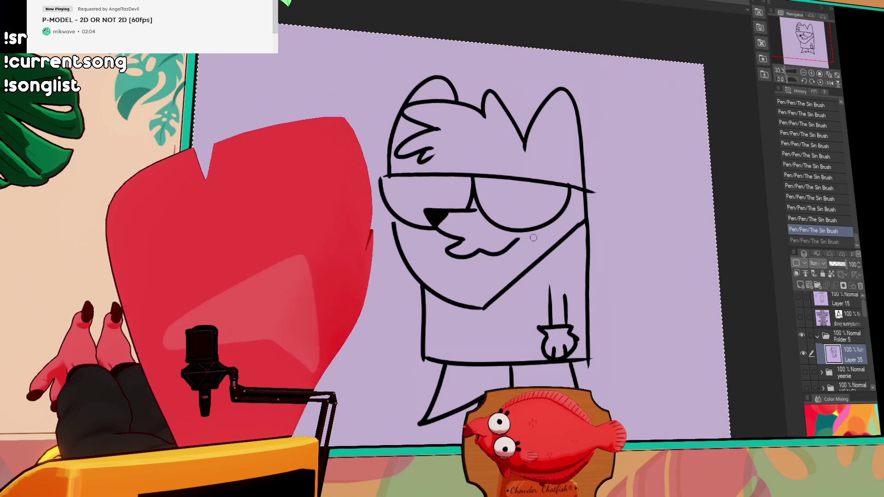
- Redraw the top line of the glasses and fill both pupils solid black
left_click_drag(594, 175, 597, 174)
left_click_drag(417, 173, 509, 169)
key("ctrl+z")
key("ctrl+z")
key("ctrl+z")
left_click_drag(421, 171, 612, 180)
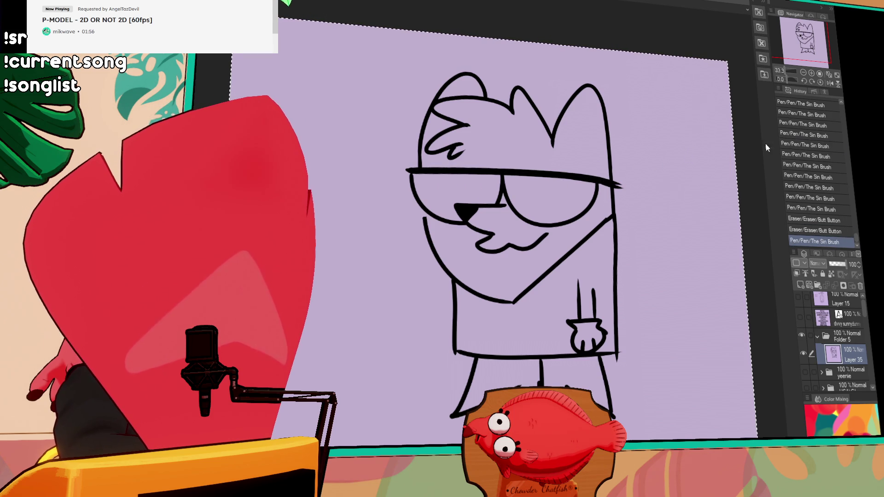
mouse_move(479, 178)
left_mouse_down()
mouse_move(472, 180)
mouse_move(483, 178)
left_mouse_up()
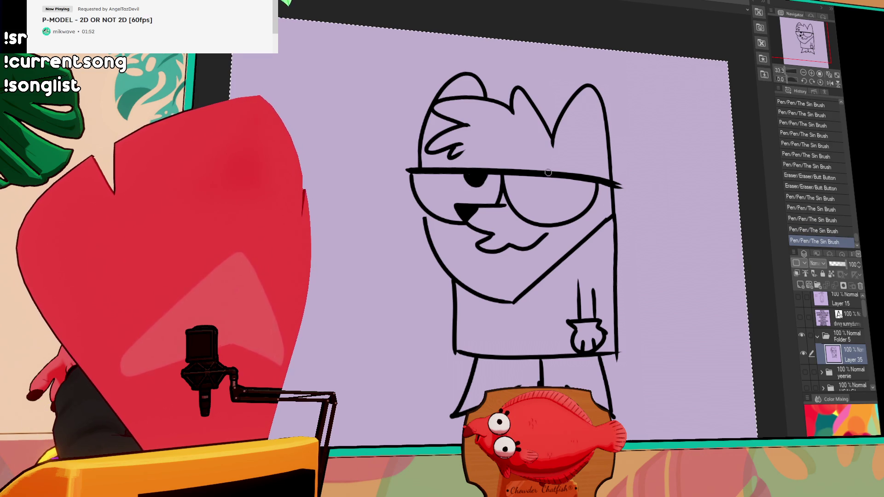
left_click_drag(560, 176, 576, 184)
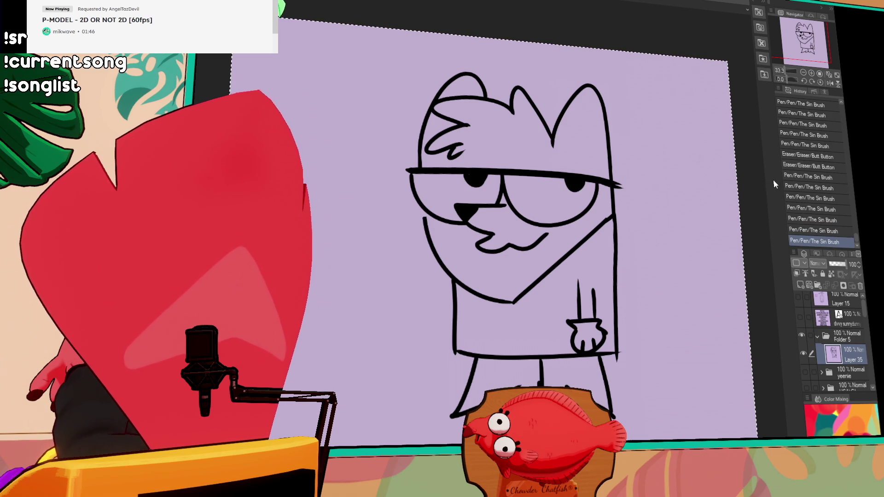
- Remove a stray stroke and shorten the right tail of the glasses line with the eraser
left_click_drag(651, 254, 639, 256)
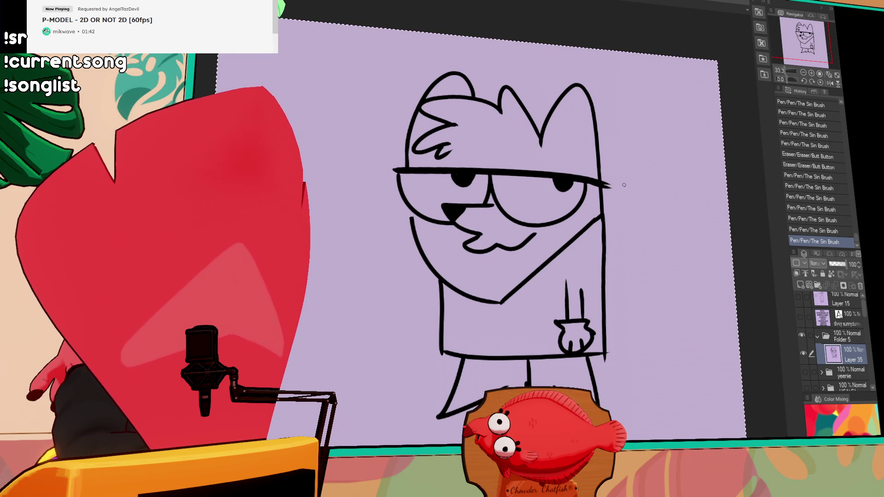
key("ctrl+z")
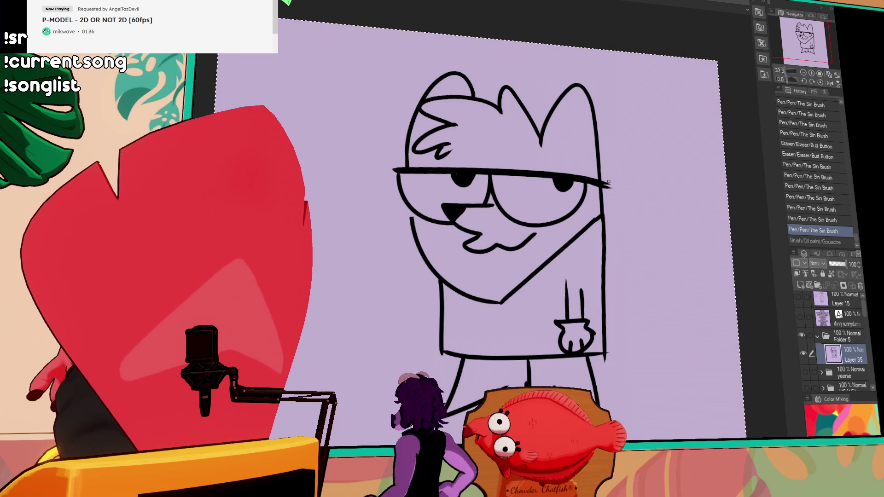
key("e")
left_click_drag(604, 183, 612, 188)
- Trim the glasses line tail further and remove a stray pen mark
left_click_drag(605, 185, 611, 189)
scroll(627, 218, "up", 1)
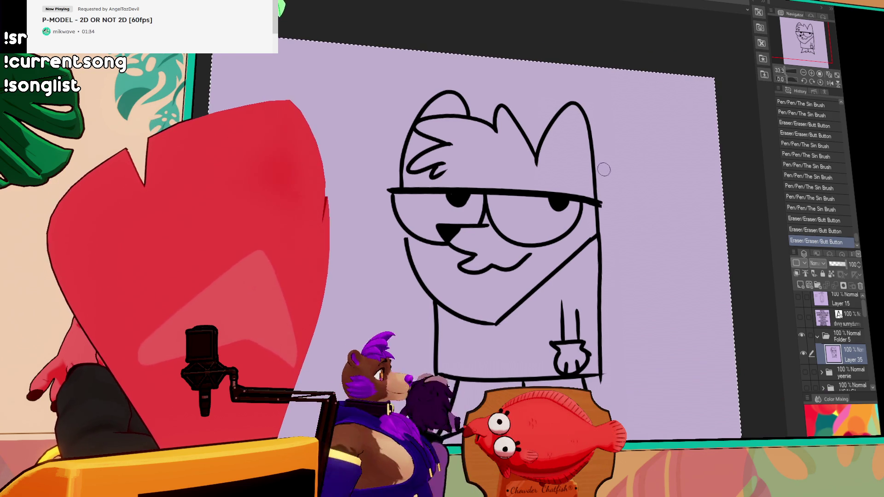
key("p")
left_click(555, 143)
key("ctrl+z")
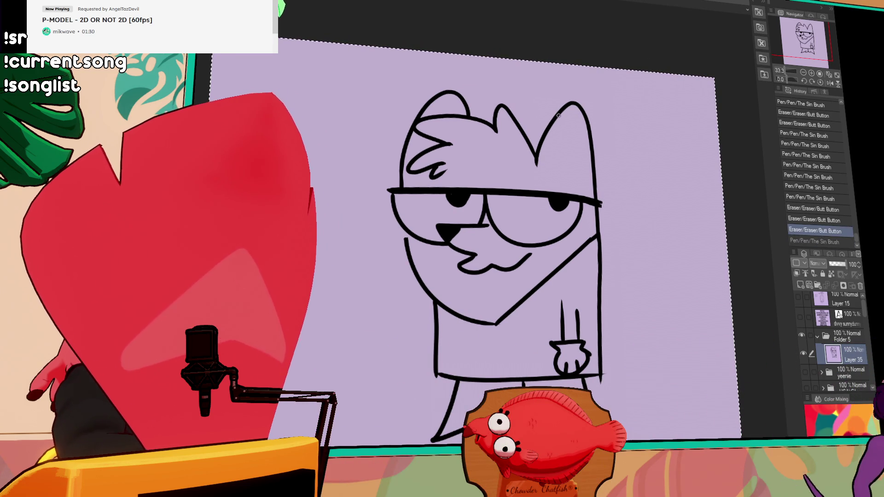
- Add an inner line in the right ear, then fill the crown black and thicken its bottom edge
mouse_move(557, 119)
left_mouse_down()
mouse_move(550, 148)
mouse_move(571, 187)
mouse_move(593, 169)
left_mouse_up()
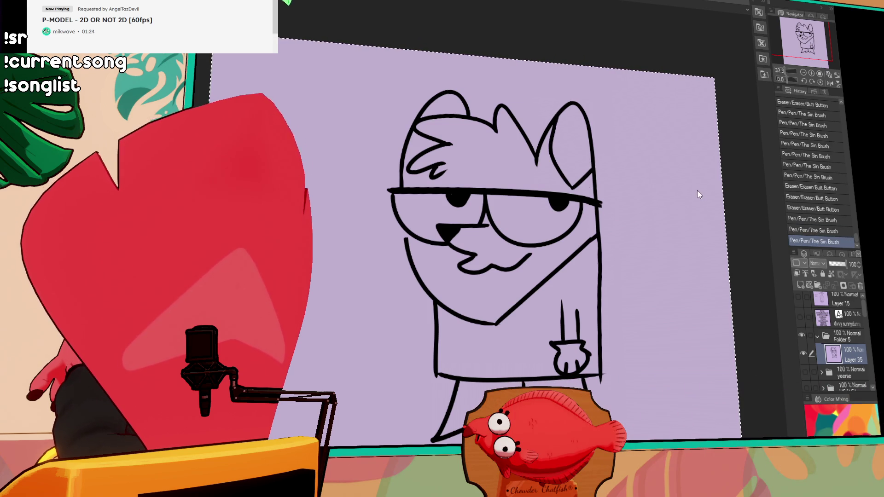
left_click_drag(547, 111, 517, 104)
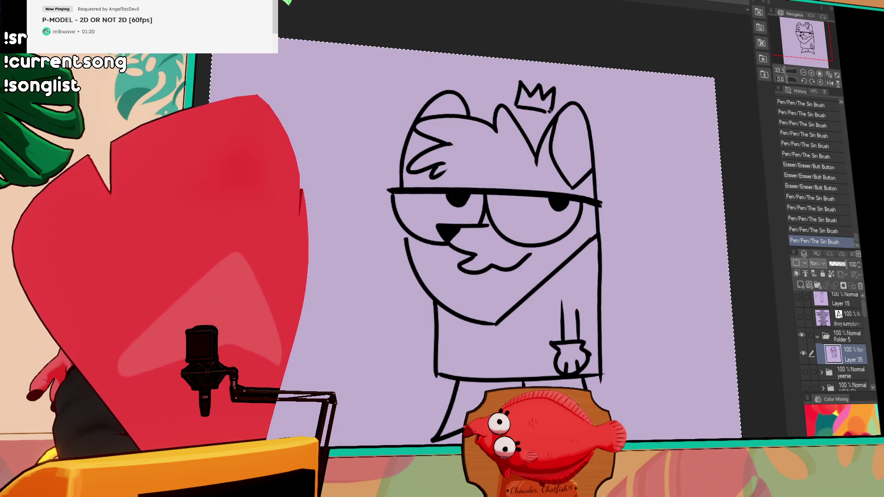
left_click(548, 102)
left_click_drag(518, 109, 552, 111)
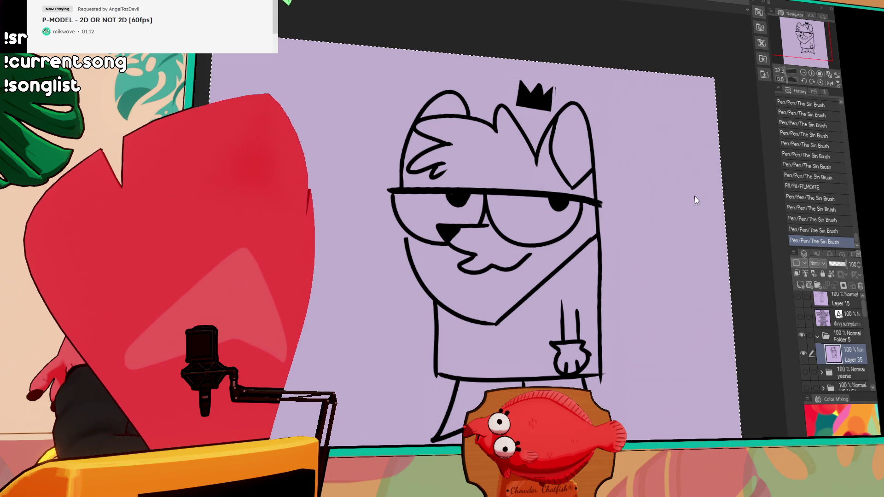
left_click(563, 373)
- Lasso-select and move the hand down and the lower body upward, then deselect
left_click_drag(561, 376, 545, 339)
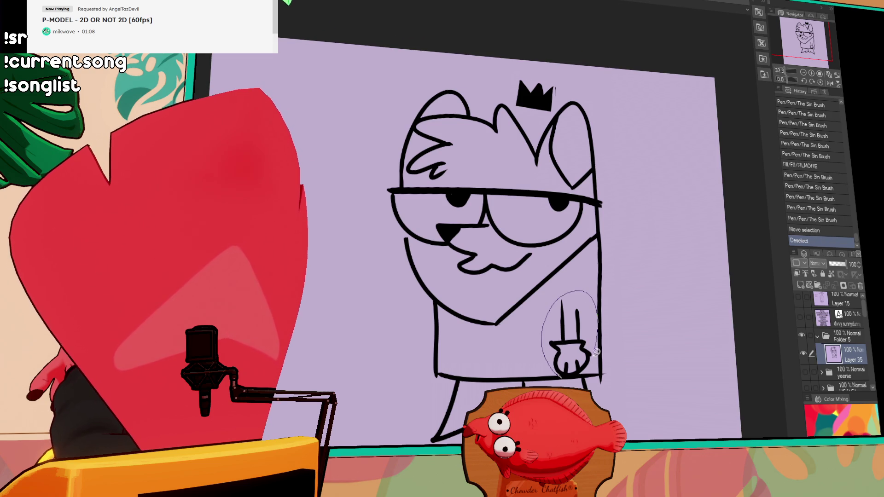
left_click_drag(572, 380, 581, 366)
key("ctrl+d")
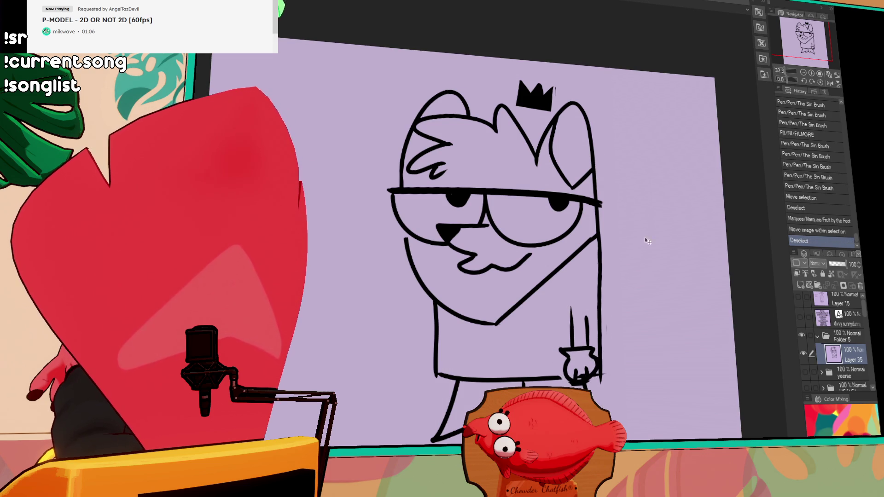
mouse_move(659, 371)
left_mouse_down()
mouse_move(580, 276)
mouse_move(383, 438)
left_mouse_up()
left_click_drag(593, 360, 593, 344)
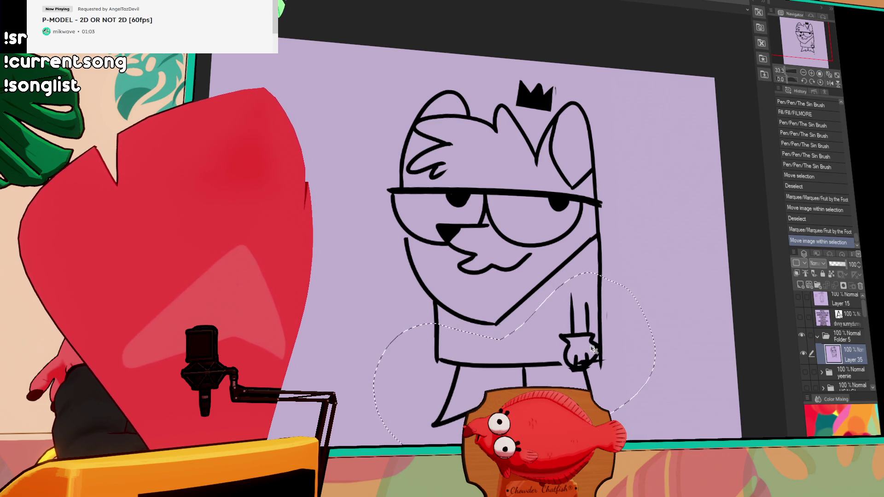
key("ctrl+d")
- Redraw the leg and foot lines to fit the raised lower body
mouse_move(655, 274)
left_mouse_down()
mouse_move(655, 256)
mouse_move(590, 297)
left_mouse_up()
left_click_drag(492, 379, 509, 386)
key("ctrl+z")
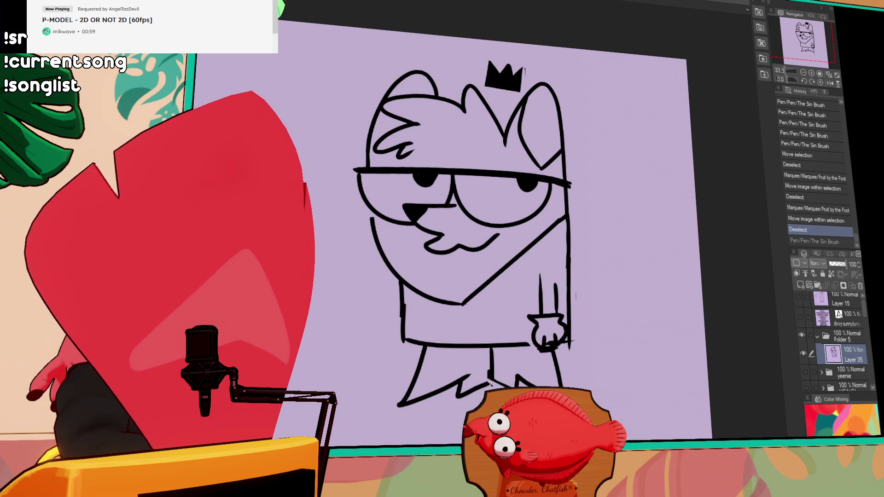
key("ctrl+y")
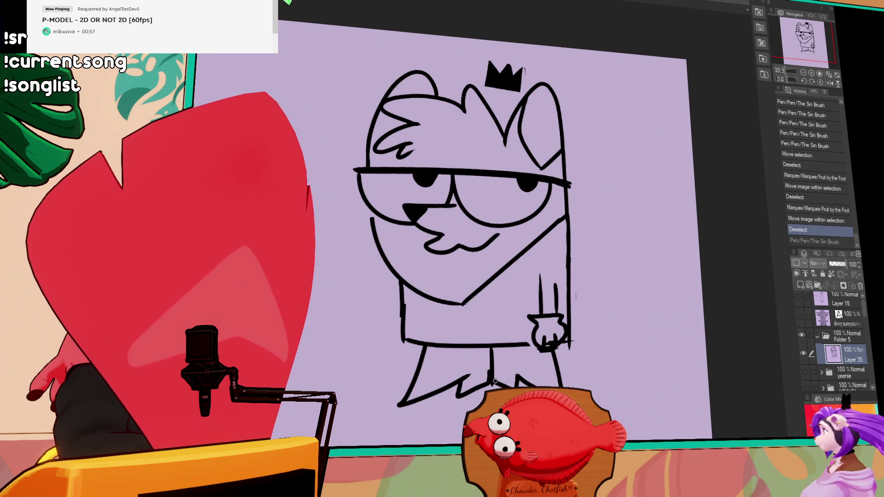
mouse_move(516, 375)
left_mouse_down()
mouse_move(534, 382)
mouse_move(519, 383)
left_mouse_up()
left_click_drag(555, 350, 569, 386)
left_click_drag(529, 344, 535, 343)
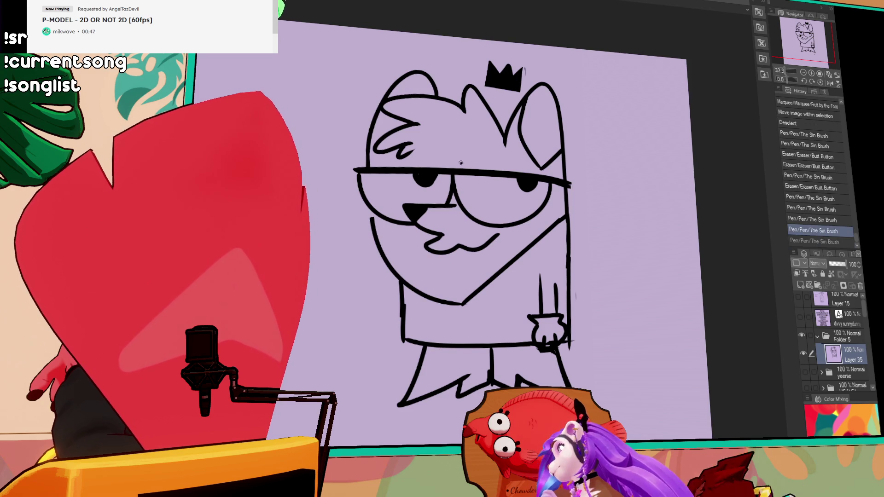
key("ctrl+z")
- Draw scowling eyebrows above the glasses, redraw the body's left edge, and paste the Path of Exile logo
mouse_move(465, 163)
left_mouse_down()
mouse_move(488, 151)
mouse_move(423, 150)
mouse_move(442, 161)
left_mouse_up()
left_click_drag(401, 285, 405, 354)
left_click_drag(399, 281, 402, 340)
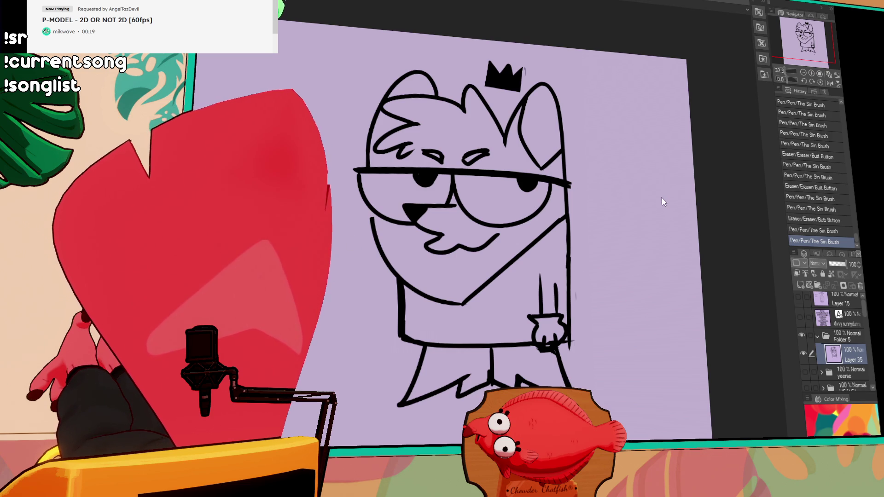
key("ctrl+v")
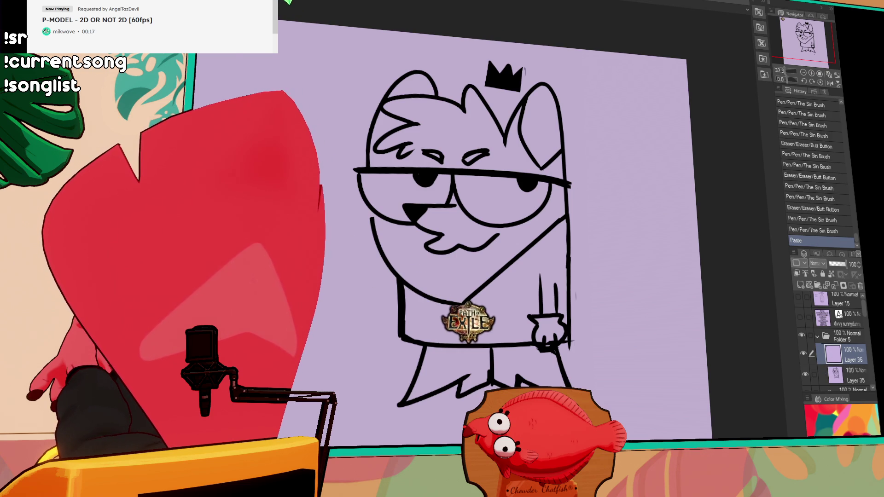
- Position and Free Transform the Path of Exile logo onto the chest
left_click_drag(464, 326, 460, 326)
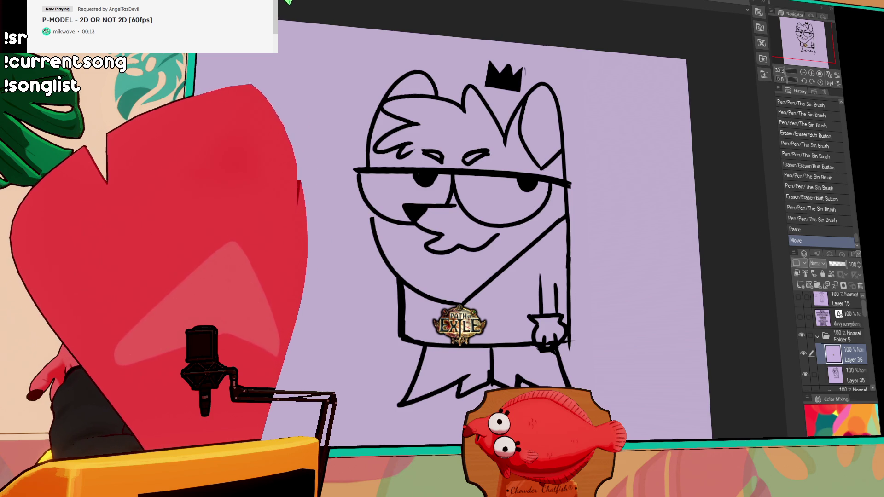
left_click_drag(427, 292, 493, 355)
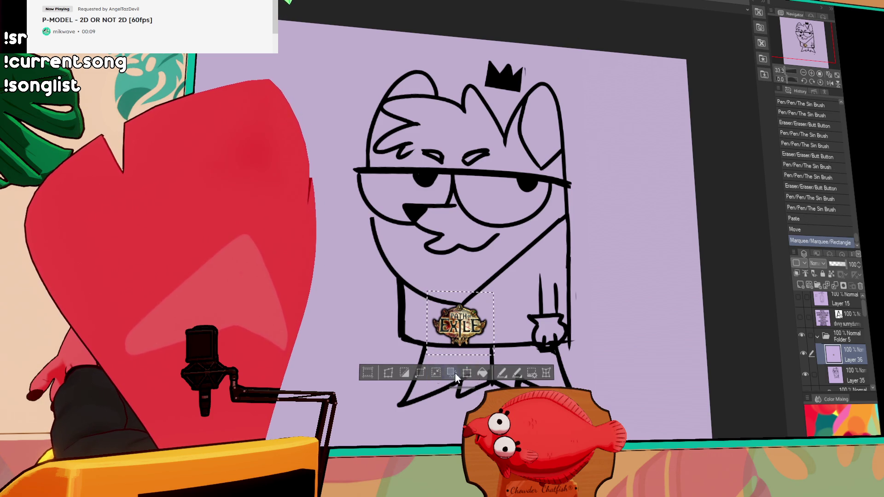
left_click(392, 374)
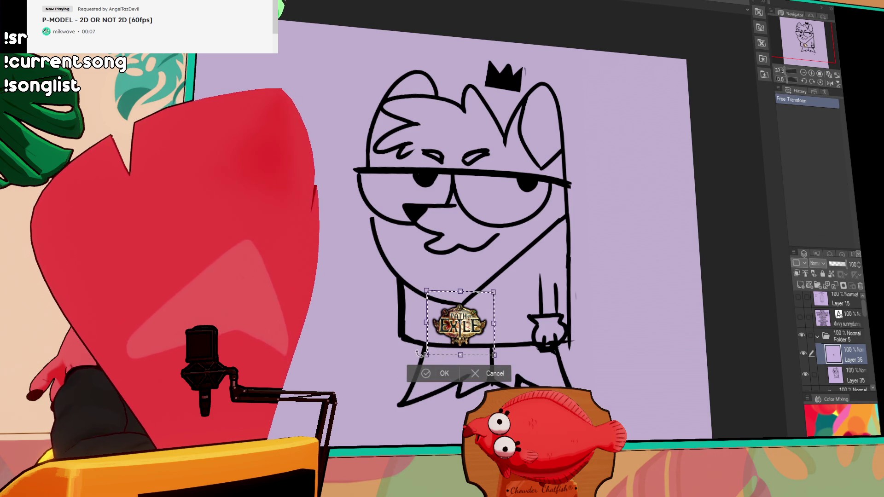
left_click_drag(461, 335, 464, 337)
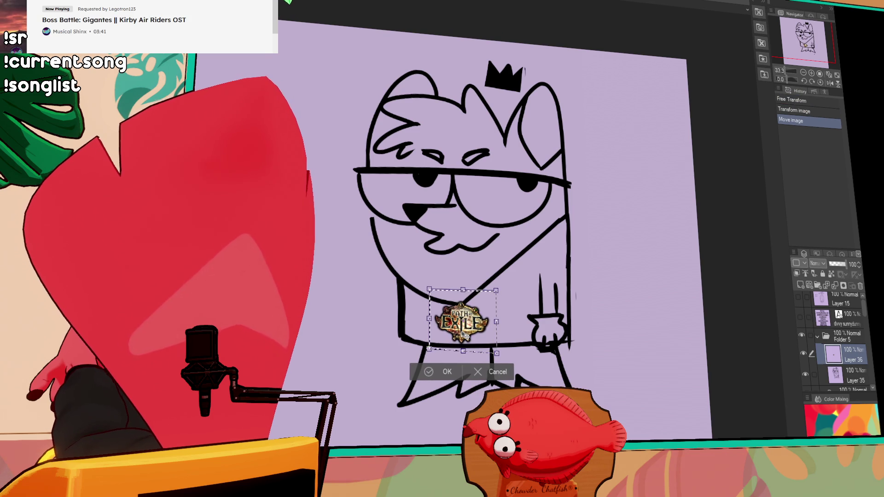
key("Return")
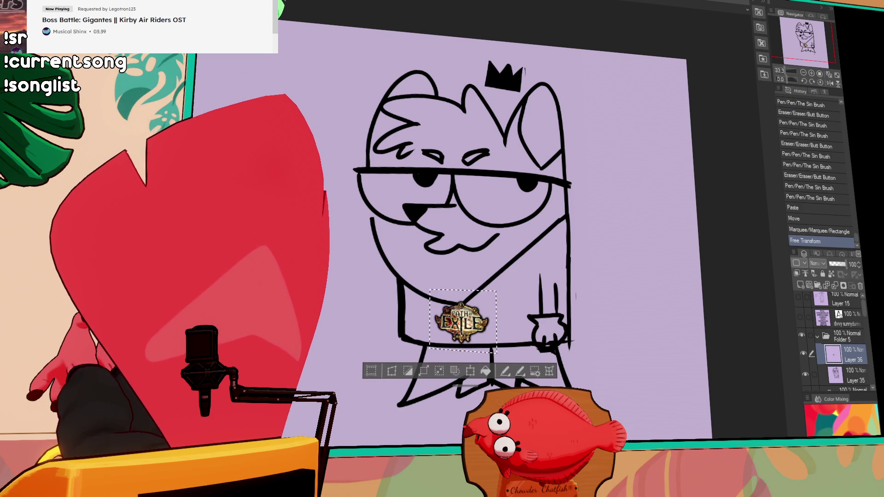
- Move the logo's Layer 36 below the line art, erase its edges, and trim the glasses line
left_click_drag(851, 375, 851, 385)
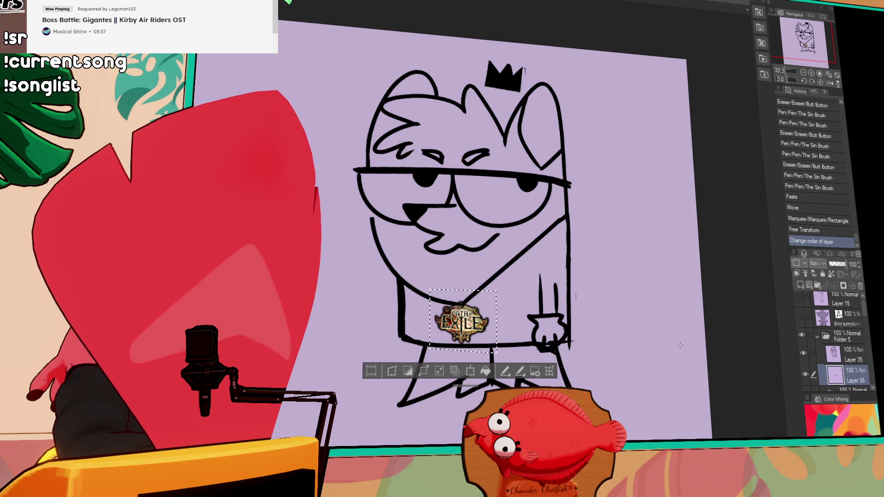
key("e")
left_click(464, 288)
left_click_drag(441, 350, 459, 349)
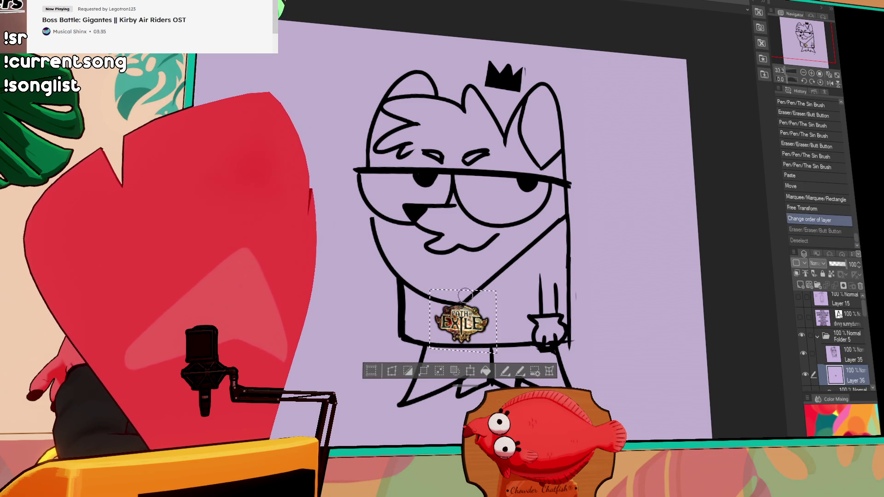
key("ctrl+d")
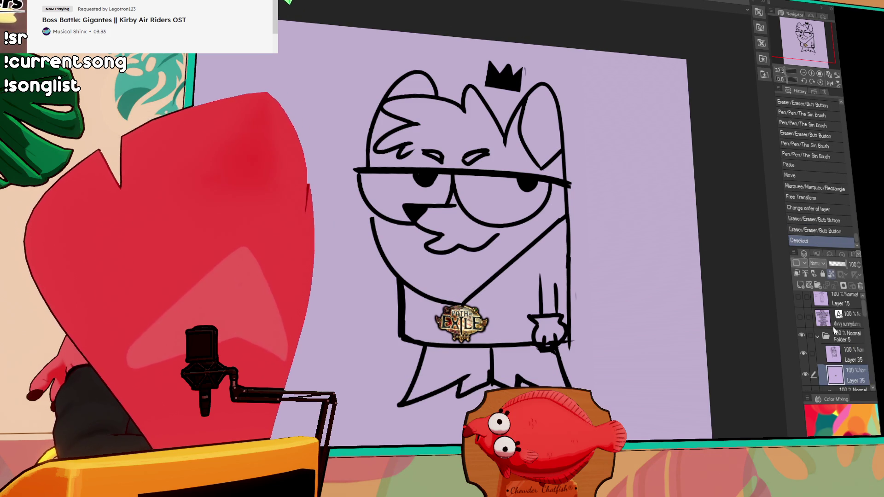
key("alt+bracketright")
mouse_move(565, 202)
left_mouse_down()
mouse_move(573, 181)
mouse_move(565, 181)
mouse_move(595, 208)
mouse_move(552, 223)
mouse_move(558, 222)
left_mouse_up()
- Draw the left ear, an arm at the body's right edge, and a long curled tail
key("ctrl+z")
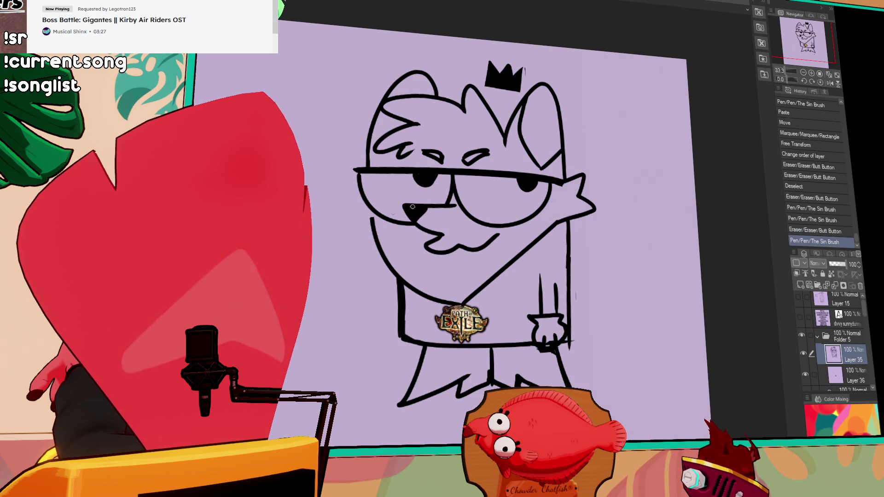
mouse_move(359, 184)
left_mouse_down()
mouse_move(350, 202)
mouse_move(384, 229)
left_mouse_up()
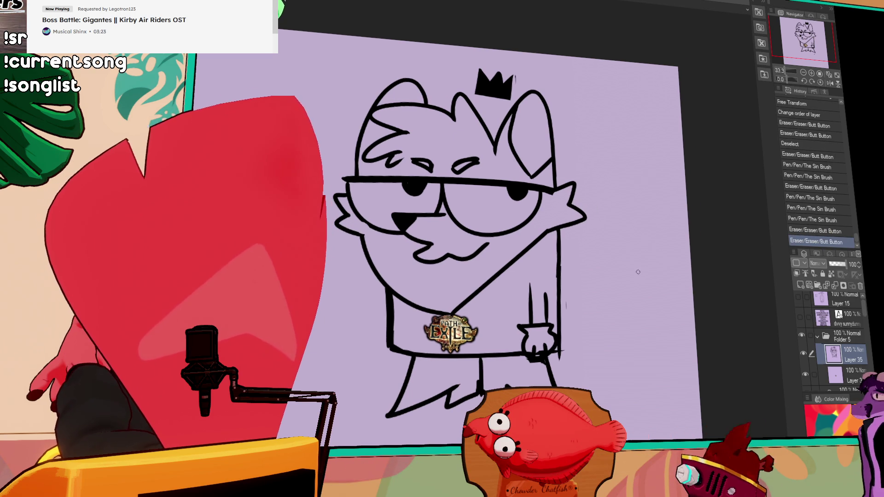
mouse_move(549, 253)
left_mouse_down()
mouse_move(579, 242)
mouse_move(574, 271)
left_mouse_up()
mouse_move(551, 306)
left_mouse_down()
mouse_move(610, 176)
mouse_move(613, 194)
left_mouse_up()
mouse_move(610, 176)
left_mouse_down()
mouse_move(579, 157)
mouse_move(582, 234)
left_mouse_up()
- Erase part of the arm hook and rework the paw lines
key("e")
mouse_move(575, 271)
left_mouse_down()
mouse_move(577, 237)
mouse_move(571, 256)
mouse_move(551, 268)
left_mouse_up()
key("p")
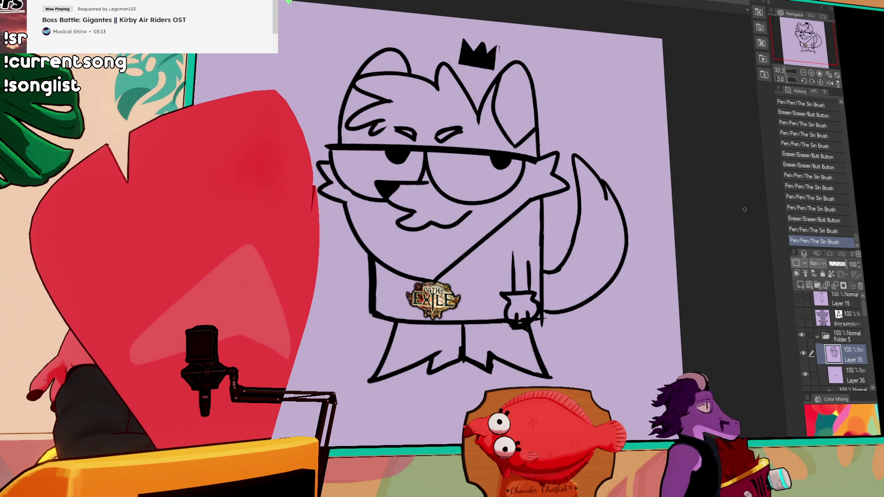
key("e")
left_click_drag(515, 325, 531, 299)
mouse_move(511, 313)
left_mouse_down()
mouse_move(525, 294)
mouse_move(530, 322)
left_mouse_up()
key("p")
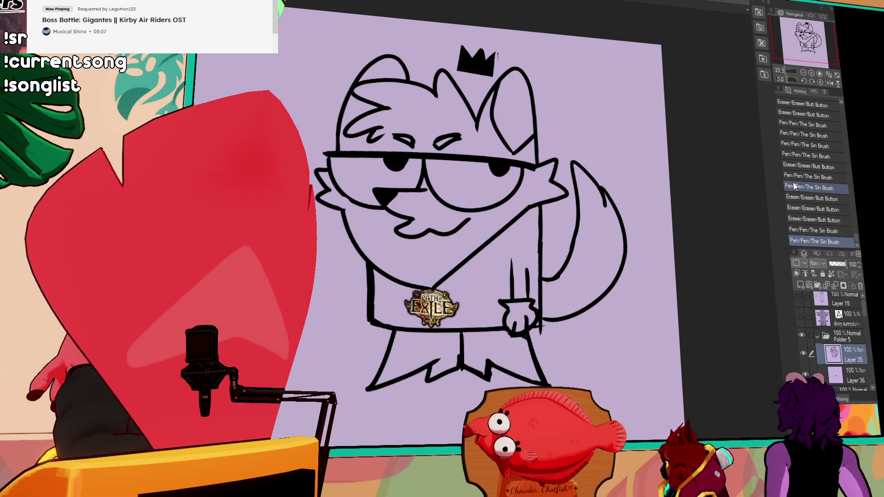
- Add freckle dots on the snout beside the nose
left_click_drag(386, 202, 389, 205)
left_click(406, 203)
left_click(417, 201)
left_click(412, 207)
left_click(417, 212)
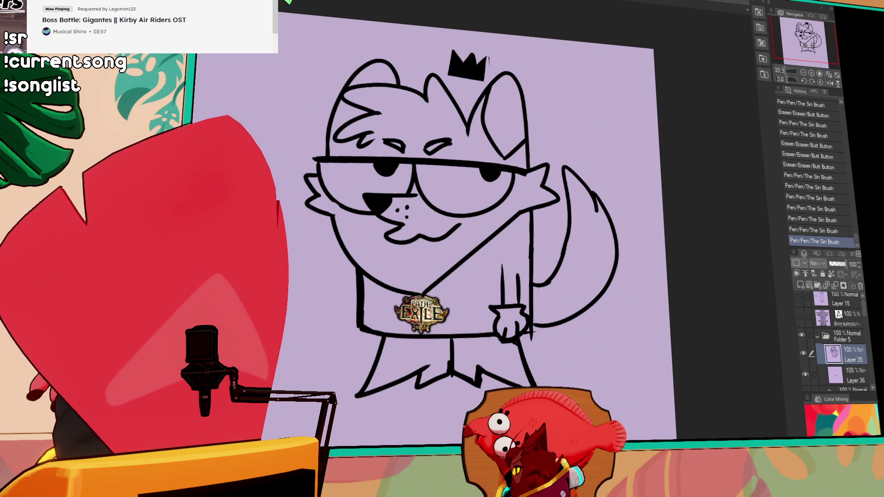
- On the colour layer, fill the face, forehead and left ear orange
left_click(452, 250)
key("ctrl+z")
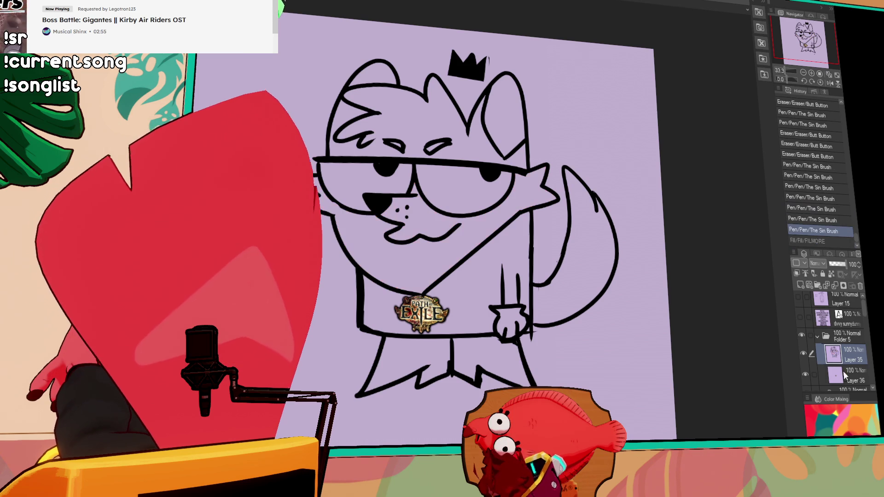
left_click(852, 376)
left_click(537, 195)
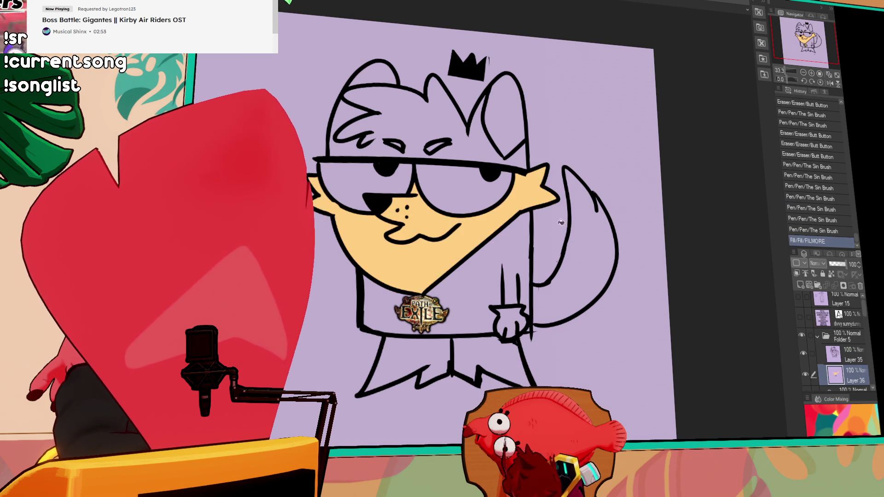
left_click(484, 192)
left_click(407, 116)
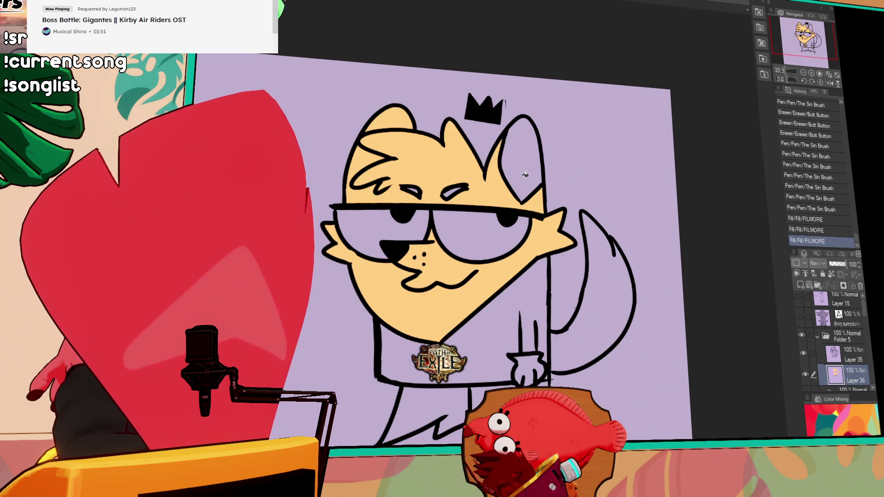
left_click(531, 170)
key("ctrl+z")
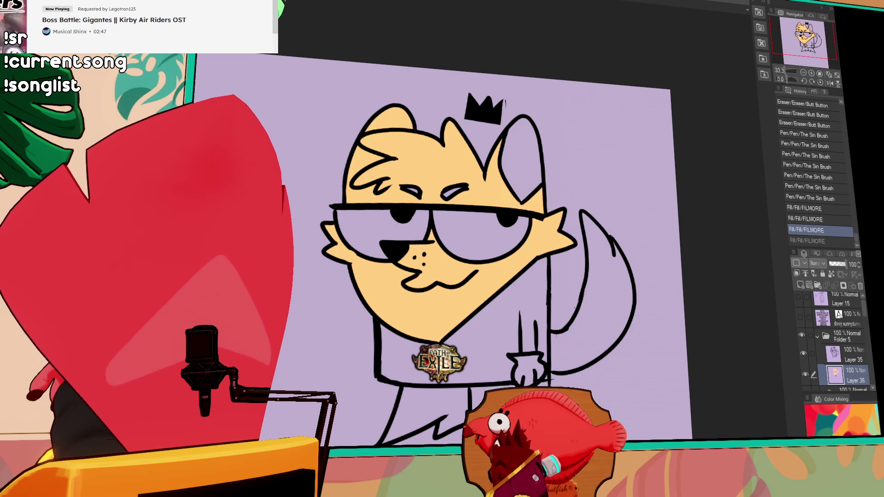
- Fill the inner ears and forehead patch dark orange
left_click(488, 180)
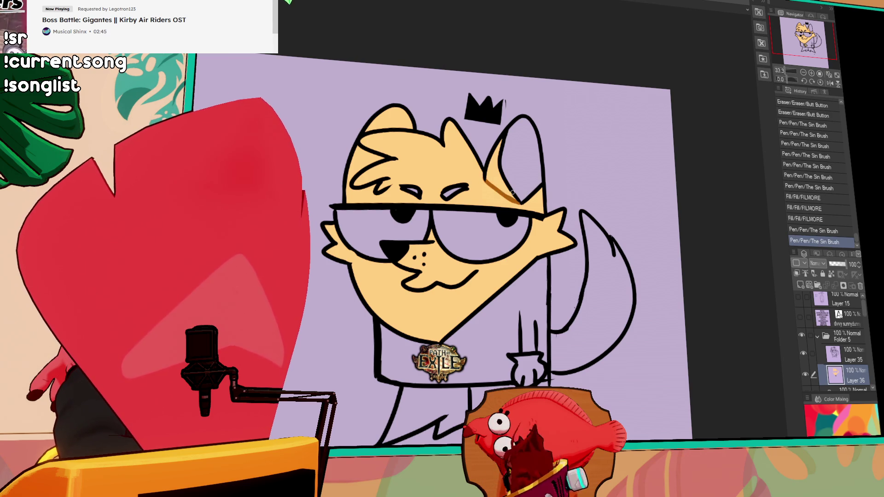
left_click(498, 161)
left_click(381, 130)
left_click(389, 123)
left_click(365, 157)
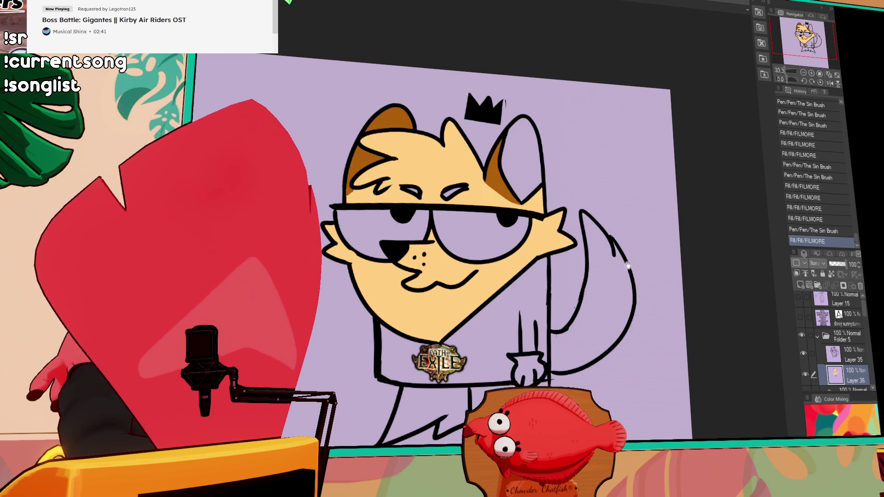
scroll(625, 254, "down", 1)
scroll(636, 241, "up", 2)
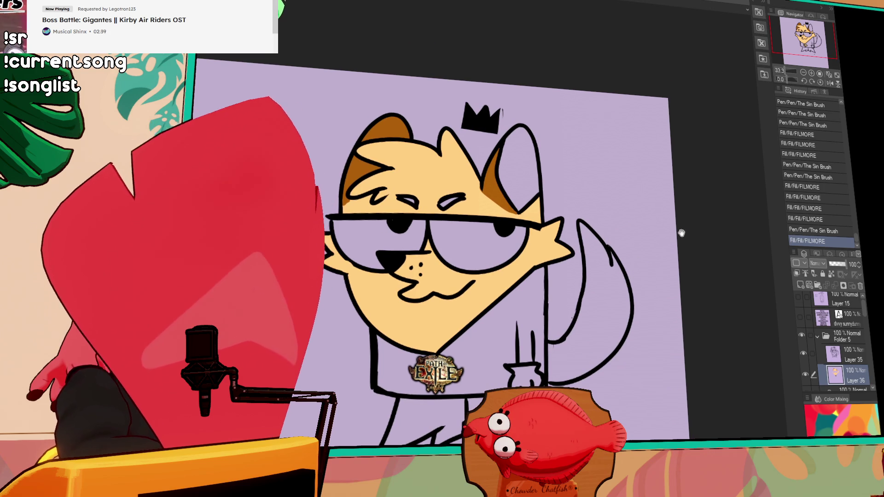
left_click_drag(624, 240, 662, 241)
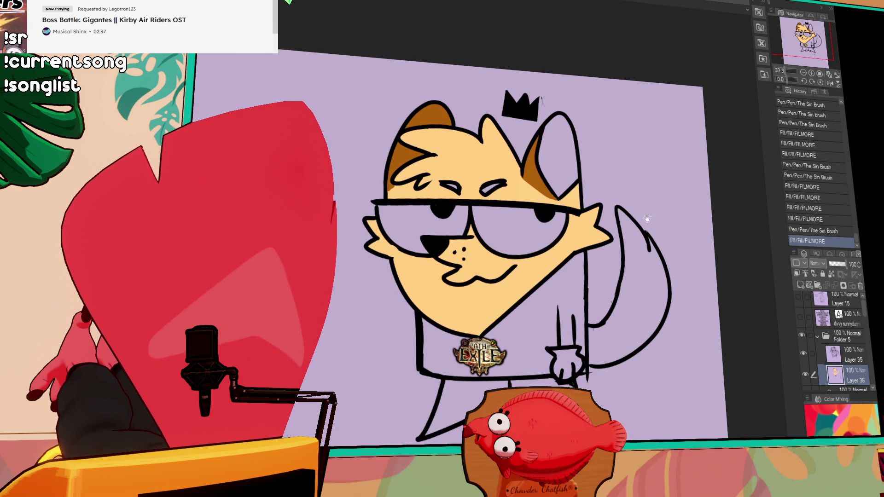
scroll(647, 196, "down", 1)
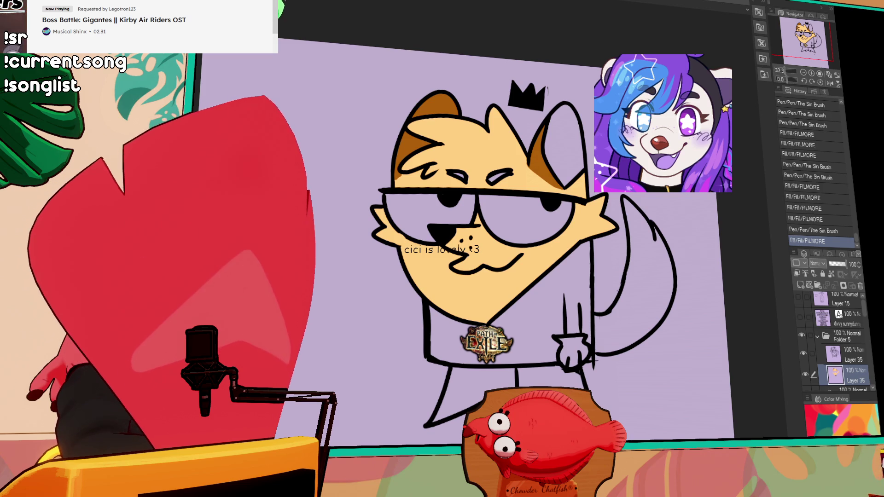
- Fill the areas above the glasses, lower face and left cheek with light cream
left_click_drag(397, 185, 555, 189)
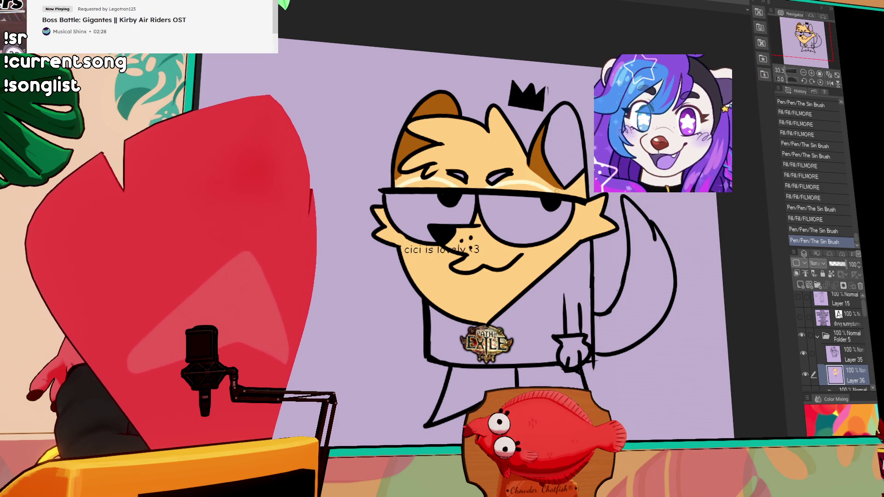
left_click(444, 182)
left_click(496, 169)
left_click(520, 185)
left_click(528, 182)
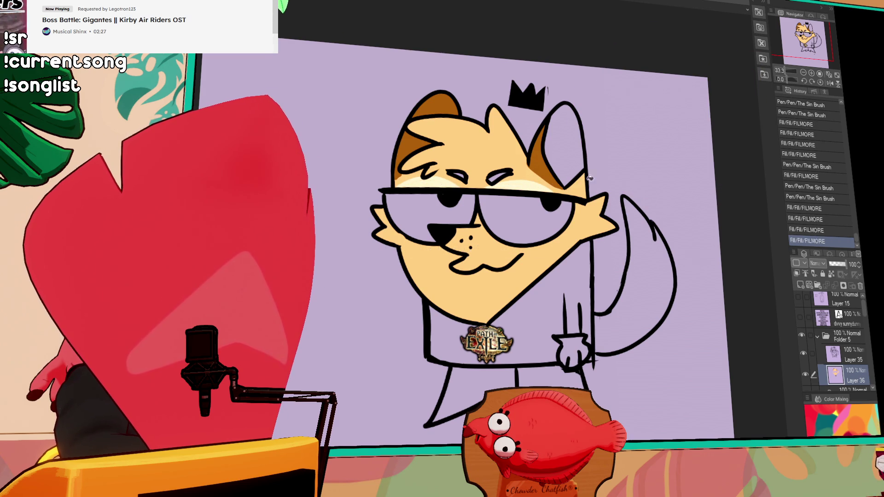
left_click(567, 231)
left_click(570, 227)
left_click(573, 223)
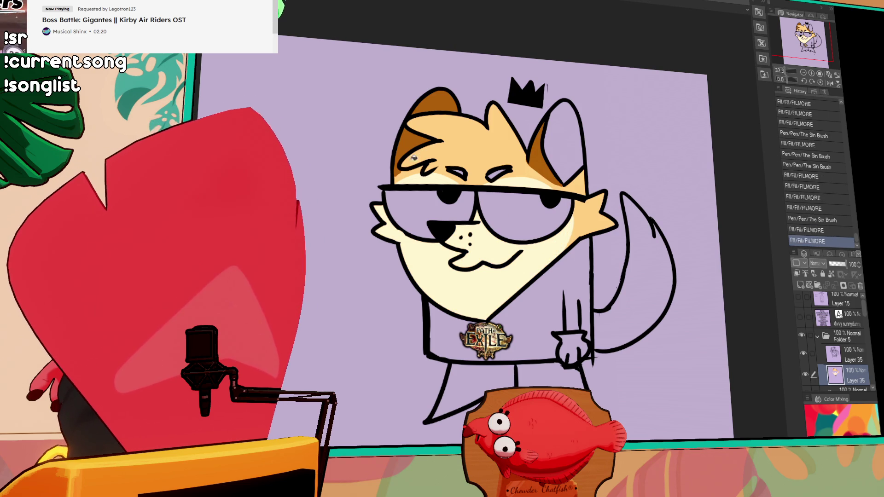
left_click_drag(397, 229, 407, 271)
left_click(389, 230)
left_click(382, 217)
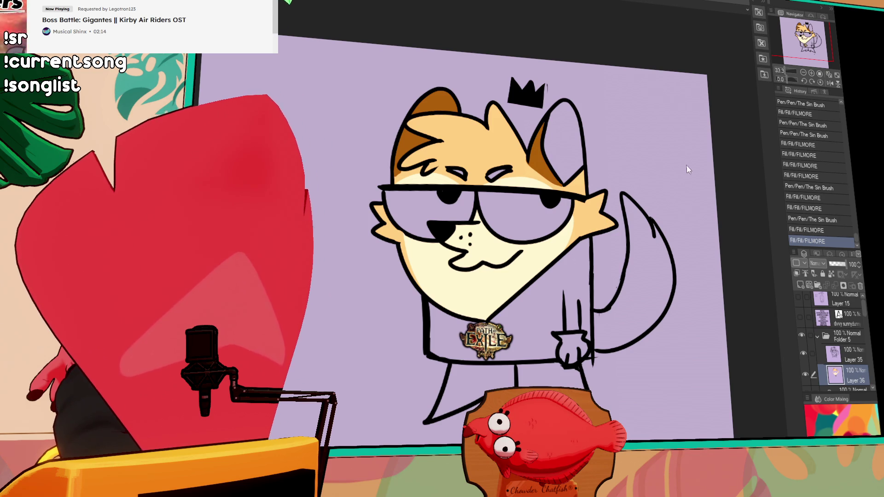
- Add orange blush under the eyes and fill both glasses lenses white
left_click_drag(545, 243, 540, 239)
key("ctrl+z")
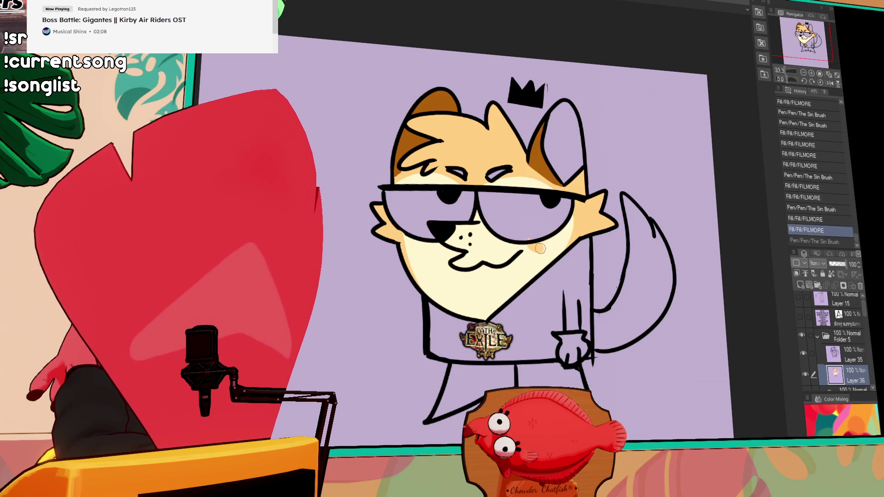
left_click_drag(531, 238, 559, 225)
left_click_drag(412, 235, 436, 246)
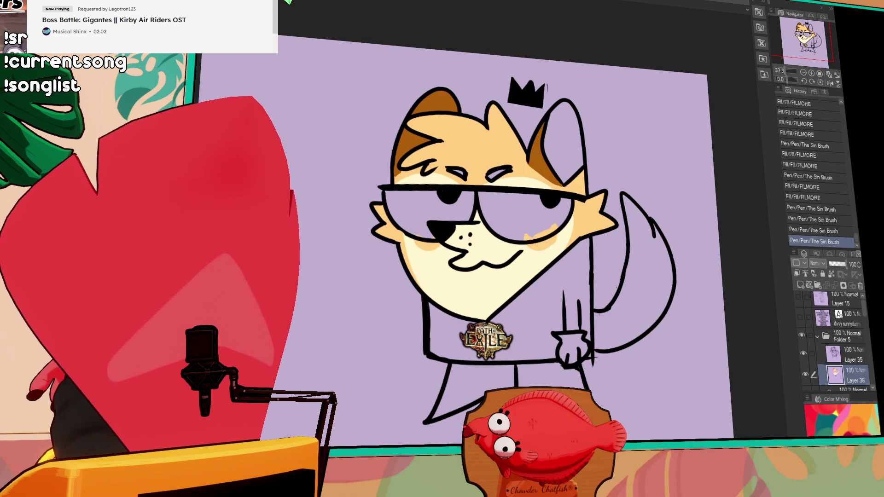
left_click(428, 213)
left_click(525, 217)
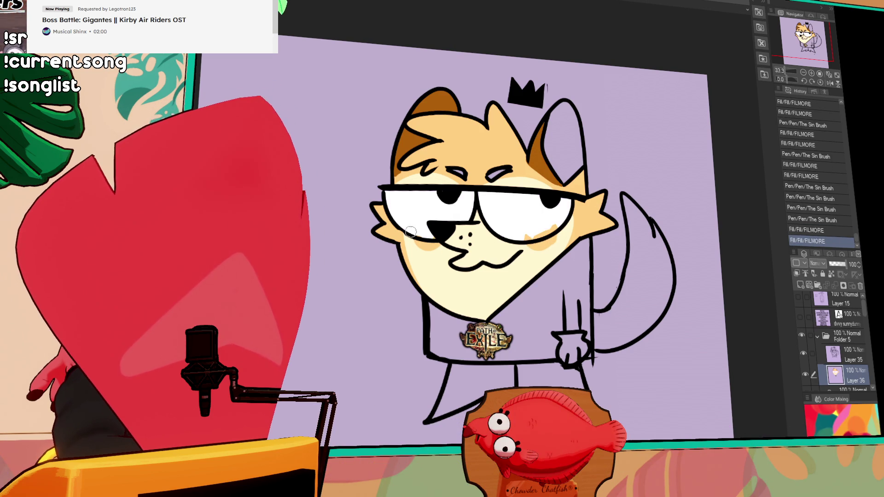
left_click(445, 230)
left_click_drag(520, 235, 553, 221)
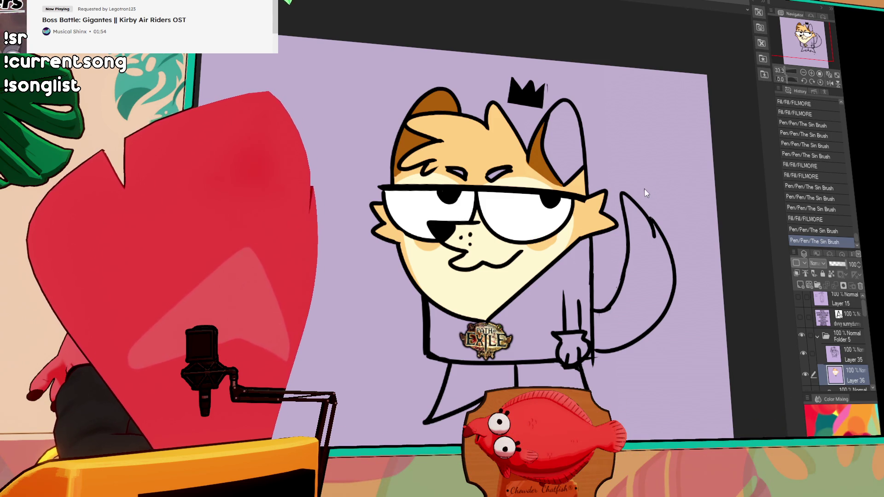
- Fill the inner right ear cream and thicken both eyebrows
left_click(569, 153)
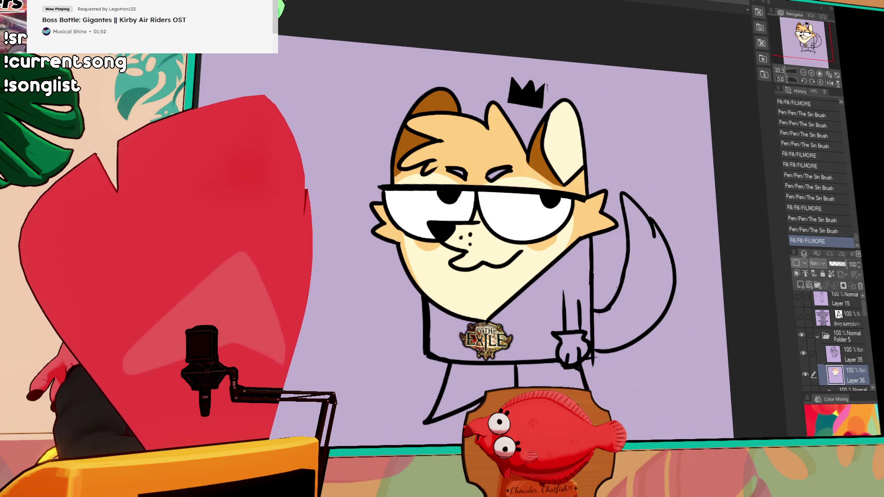
left_click_drag(488, 179, 512, 169)
left_click_drag(489, 176, 509, 167)
mouse_move(454, 173)
left_mouse_down()
mouse_move(470, 168)
mouse_move(467, 161)
left_mouse_up()
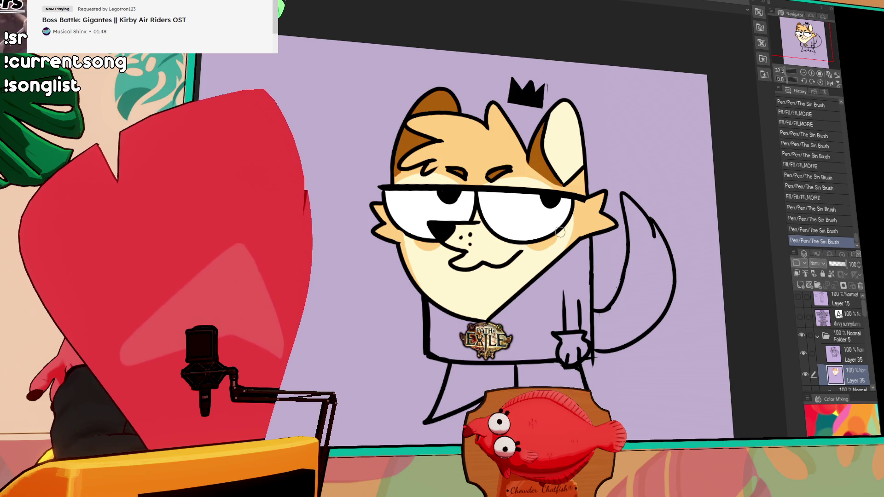
- Fill the tail tan, then select it and brush a cream stripe down it
left_click(643, 258)
left_click(635, 203)
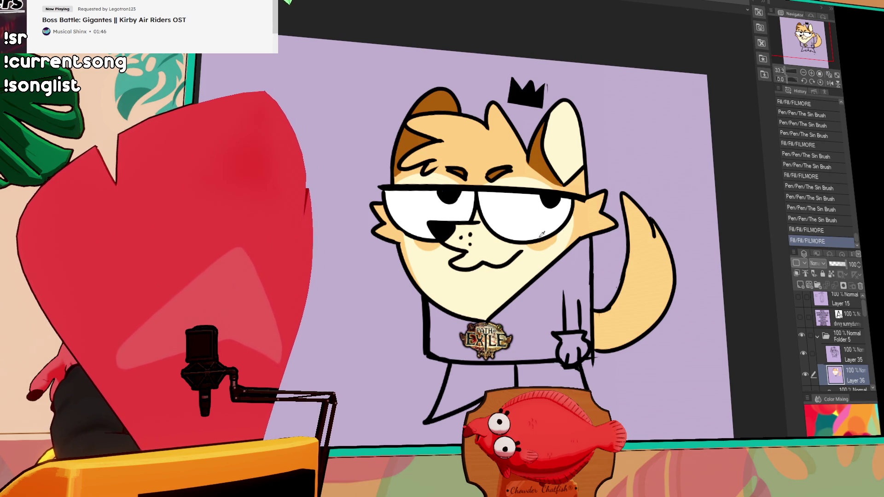
left_click(640, 309)
left_click_drag(659, 231, 645, 323)
key("ctrl+z")
left_click_drag(664, 222, 649, 313)
key("ctrl+z")
mouse_move(657, 228)
left_mouse_down()
mouse_move(607, 342)
mouse_move(634, 305)
mouse_move(599, 350)
mouse_move(663, 295)
mouse_move(661, 263)
left_mouse_up()
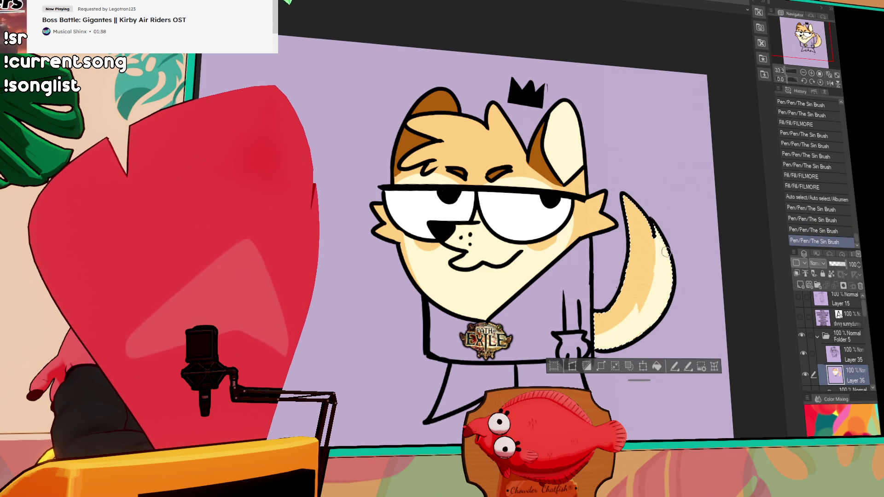
key("ctrl+z")
- Finish the tail stripe, deselect, and fill the pants black
mouse_move(670, 303)
left_mouse_down()
mouse_move(638, 295)
mouse_move(615, 310)
left_mouse_up()
key("ctrl+d")
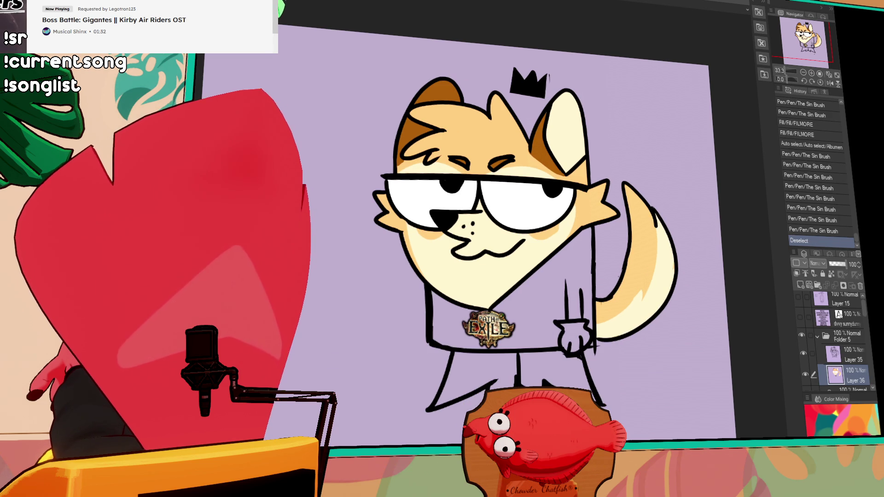
left_click(479, 373)
left_click(511, 363)
left_click(548, 369)
left_click(580, 368)
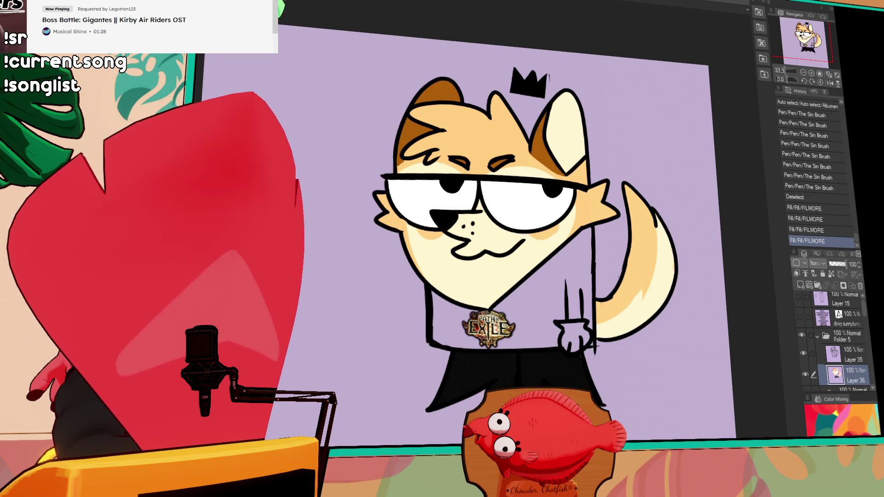
- Fill the shirt, first grey, then recolour it bright green
left_click(459, 314)
left_click(519, 280)
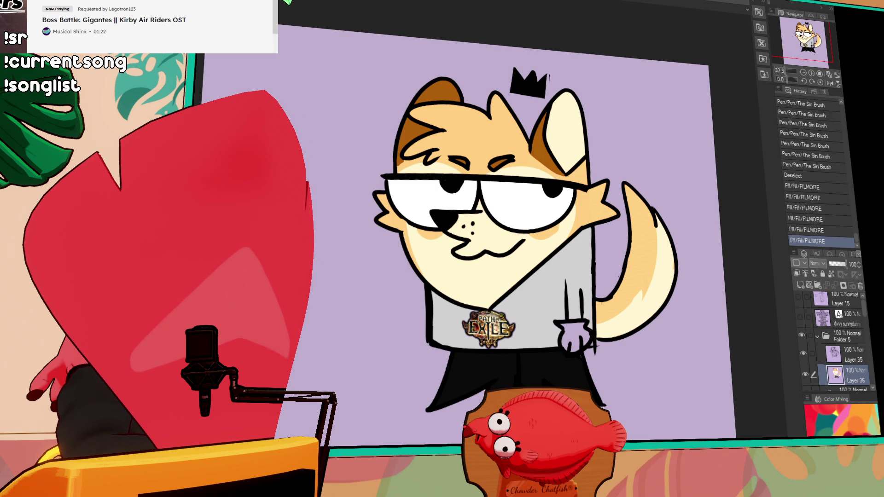
left_click(486, 296)
key("p")
left_click(491, 349)
key("ctrl+z")
key("ctrl+y")
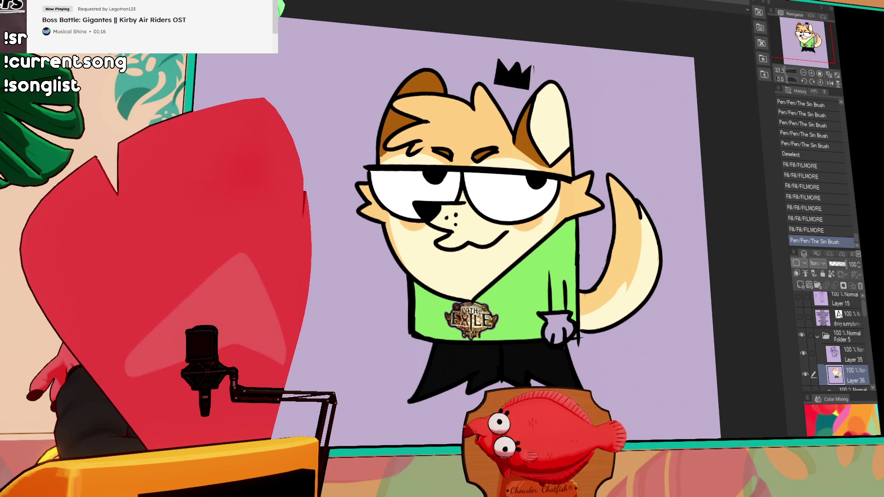
left_click_drag(391, 213, 411, 224)
- On Layer 35, replace the old cheek dots with three brown freckles
key("ctrl+z")
key("alt+bracketright")
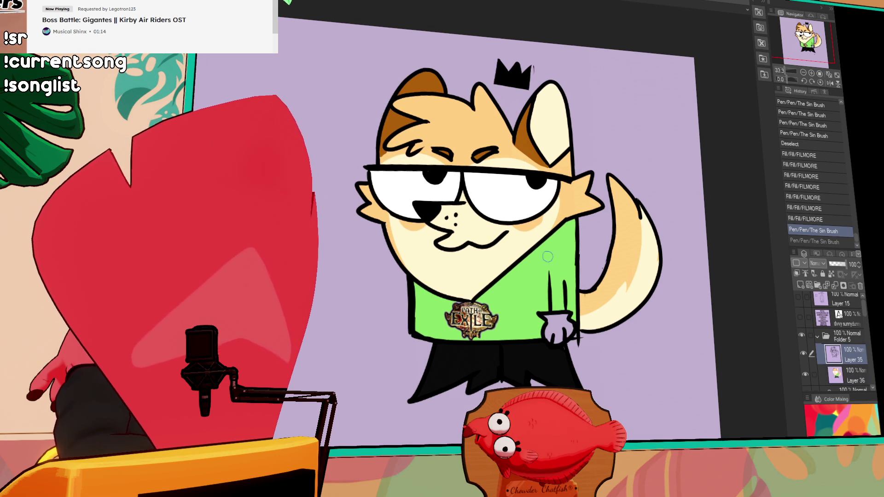
left_click(381, 208)
left_click_drag(381, 208, 392, 217)
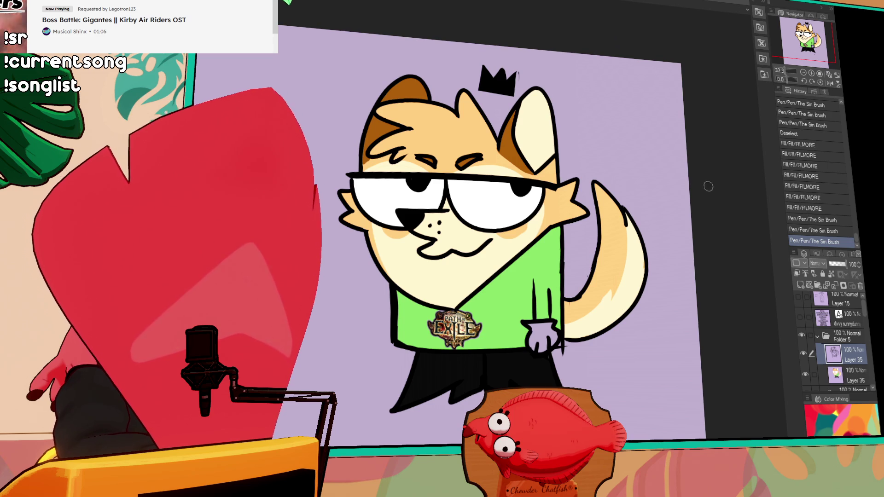
left_click(442, 224)
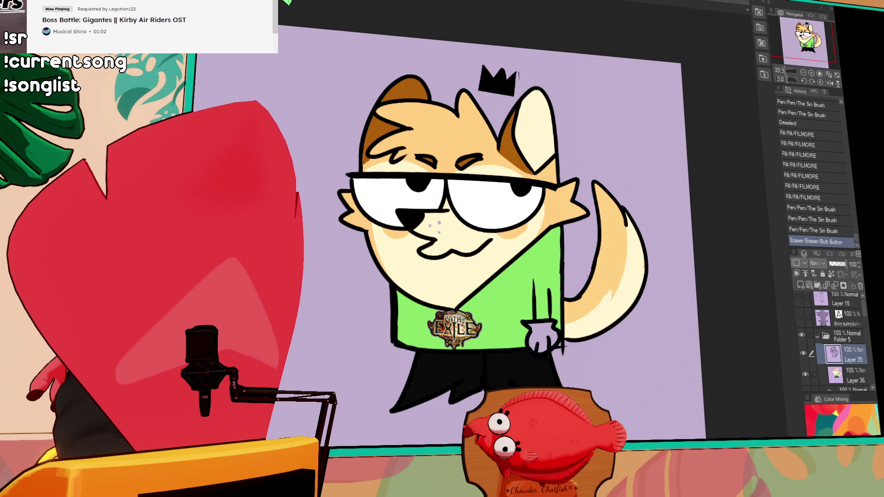
left_click(431, 226)
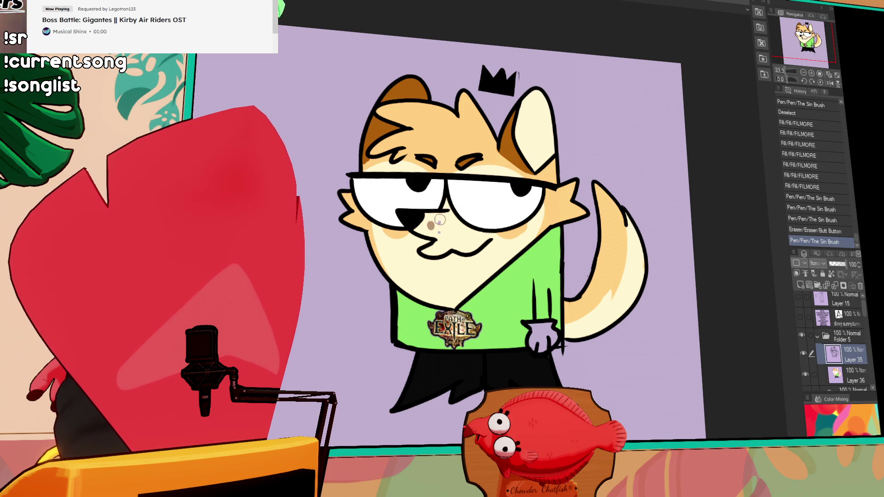
left_click(440, 222)
left_click(440, 230)
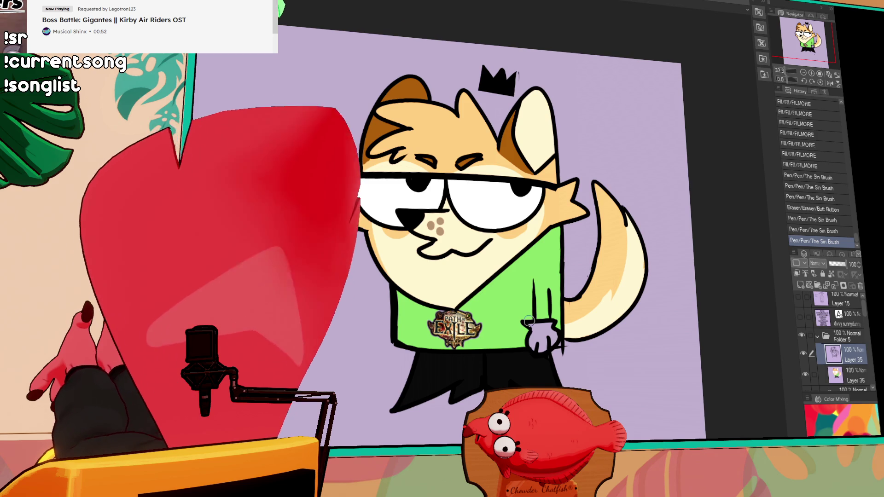
left_click(440, 240)
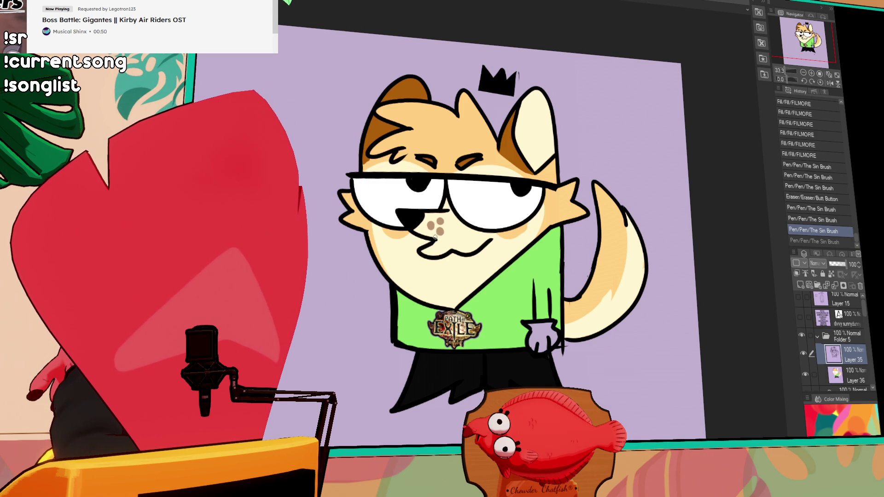
key("ctrl+z")
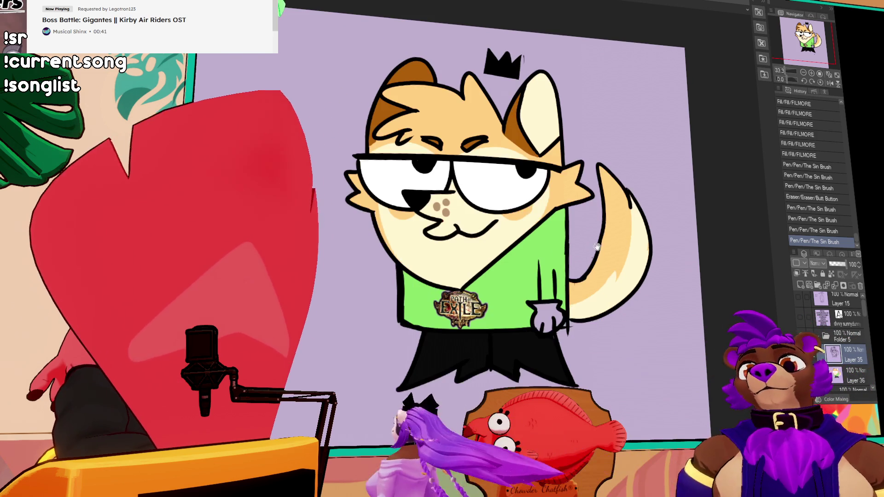
left_click(565, 231)
left_click(565, 231)
key("ctrl+z")
key("ctrl+z")
key("ctrl+y")
key("ctrl+y")
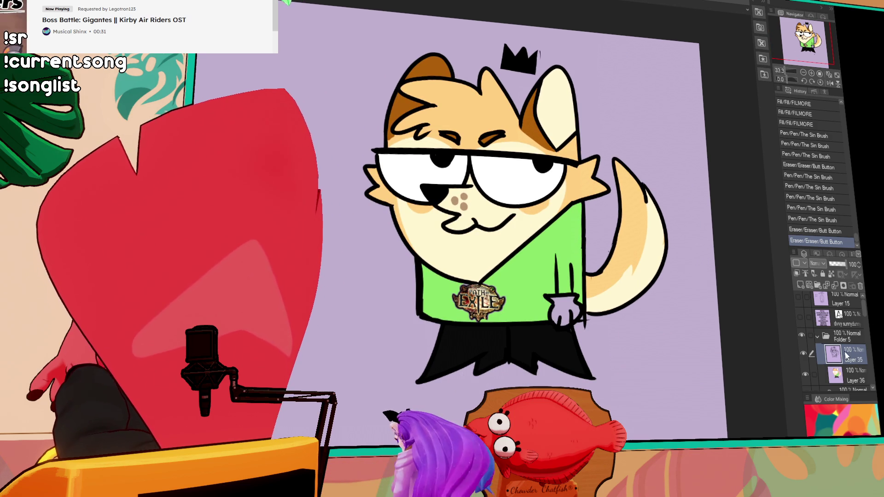
- Fill the inside of the arm on colour Layer 36
left_click(852, 371)
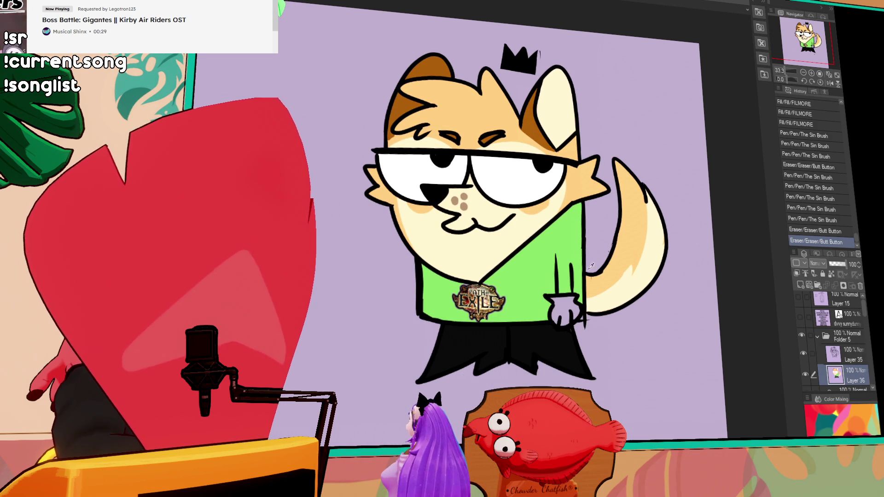
mouse_move(562, 265)
left_mouse_down()
mouse_move(558, 251)
mouse_move(572, 266)
left_mouse_up()
key("ctrl+z")
key("ctrl+z")
left_click(860, 356)
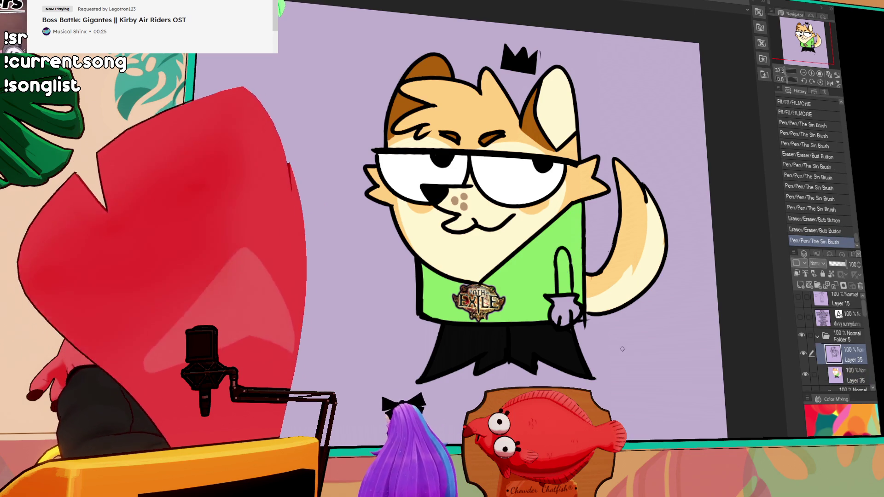
left_click(846, 377)
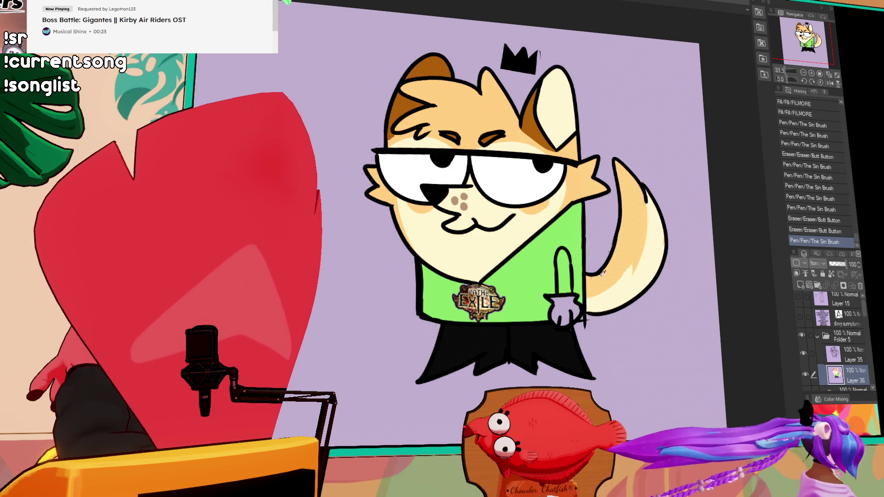
key("g")
left_click(568, 262)
left_click_drag(557, 262, 566, 242)
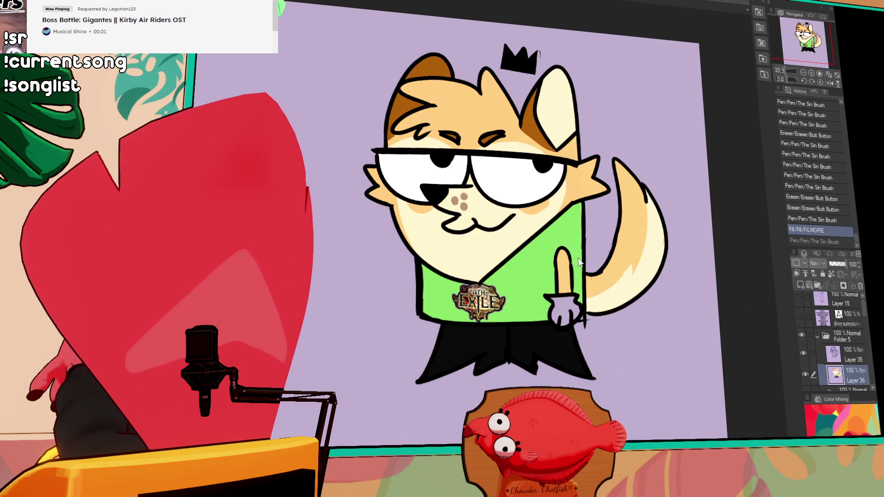
key("ctrl+z")
left_click_drag(633, 276, 630, 296)
- Shift the drawing left and down, undo the merge and select-all, and hide Folder 5
left_click(805, 73)
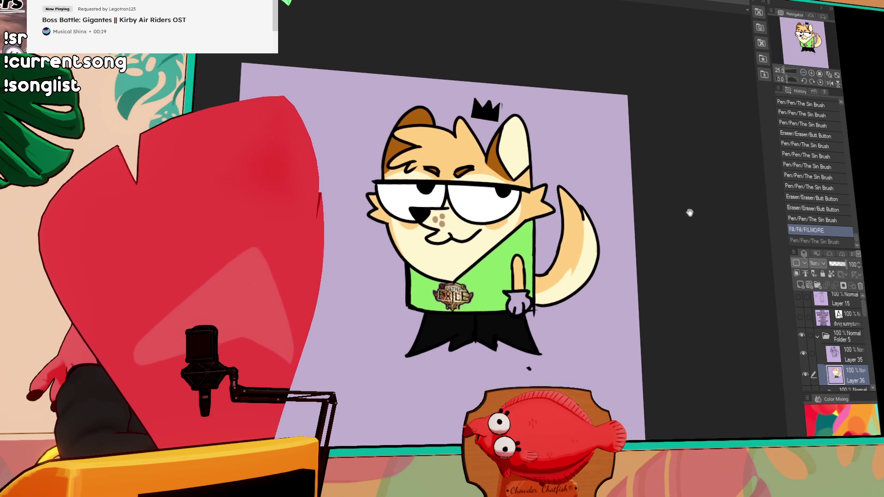
left_click(852, 355)
left_click_drag(530, 277, 493, 333)
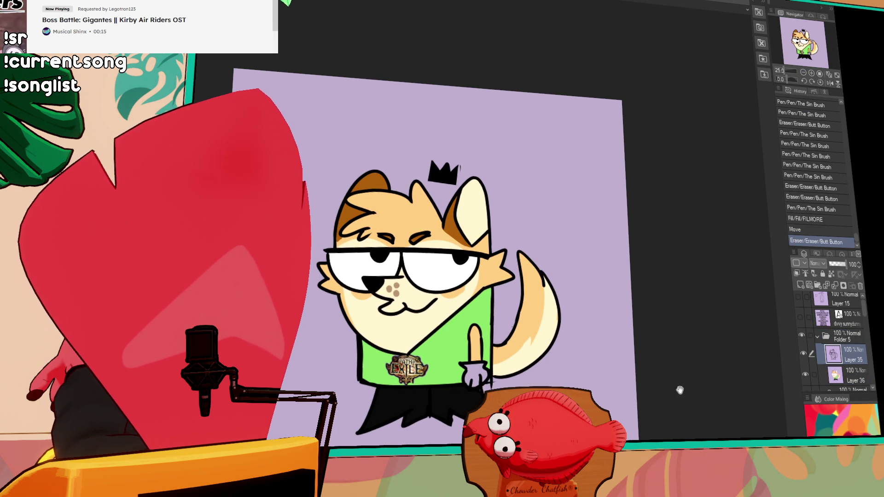
key("ctrl+e")
key("ctrl+a")
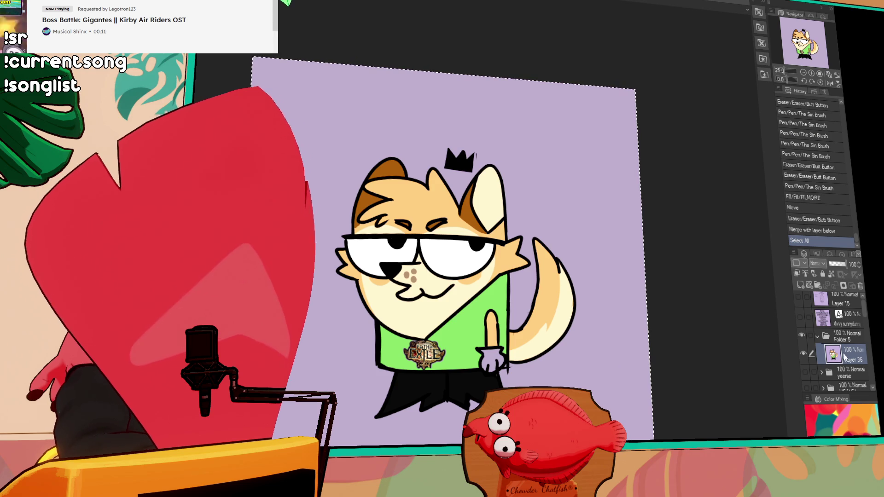
key("ctrl+z")
key("ctrl+z")
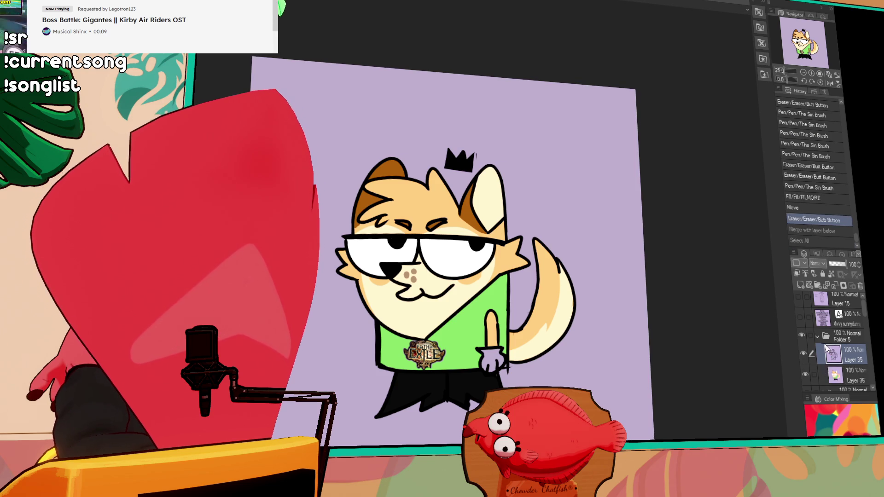
left_click(802, 336)
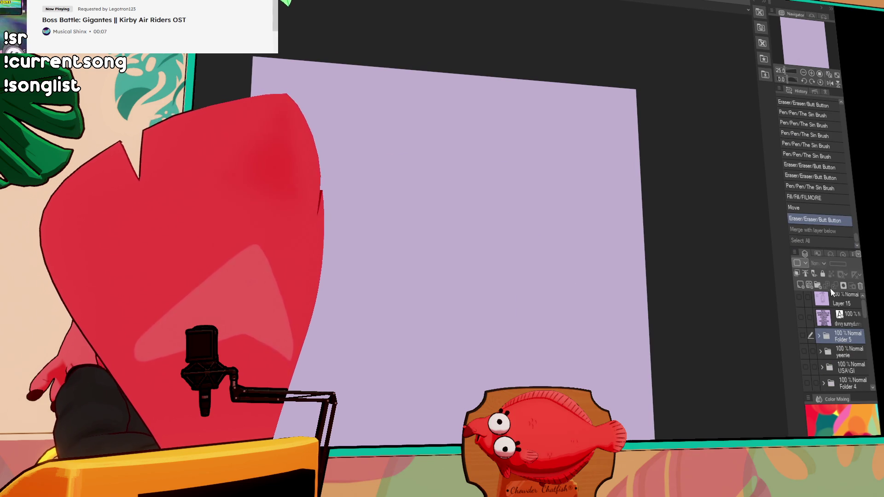
- Add a new layer folder, then show and start editing the hidden name-list text
left_click(818, 285)
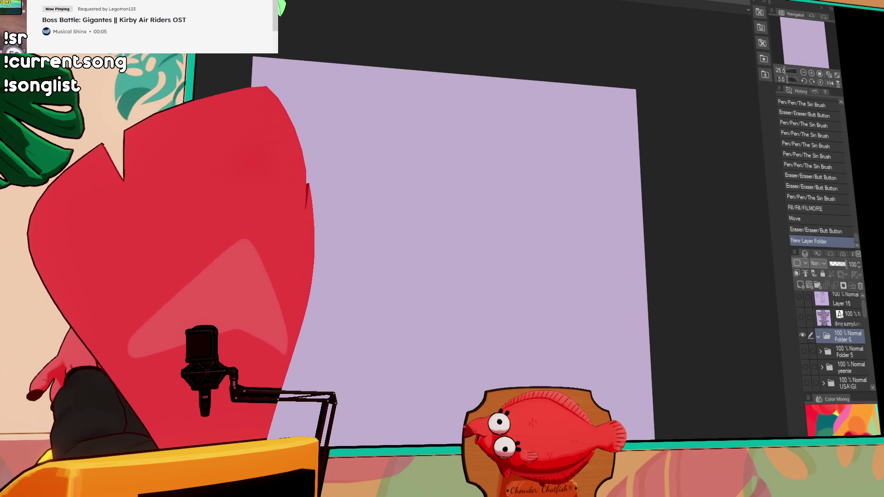
left_click(800, 318)
left_click(408, 163)
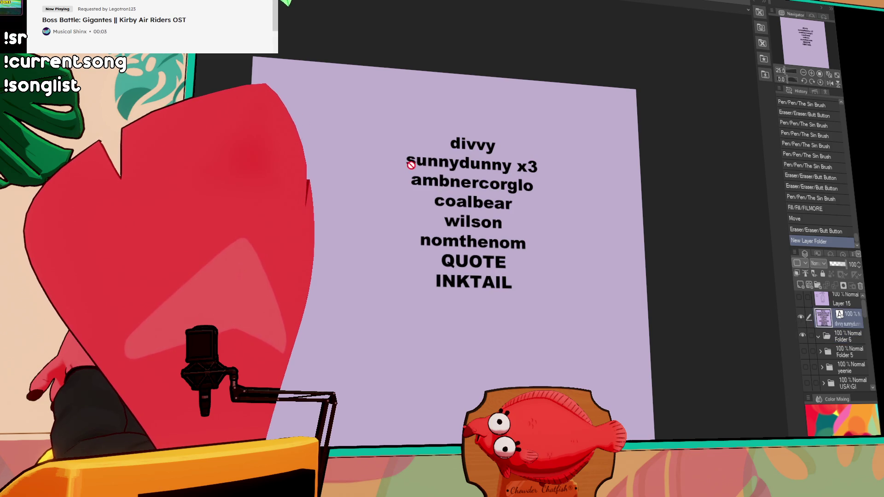
left_click(497, 148)
- Delete the first name from the list, confirm the new folder's name, and reveal the grey character
key("Delete")
key("Delete")
key("Delete")
key("Delete")
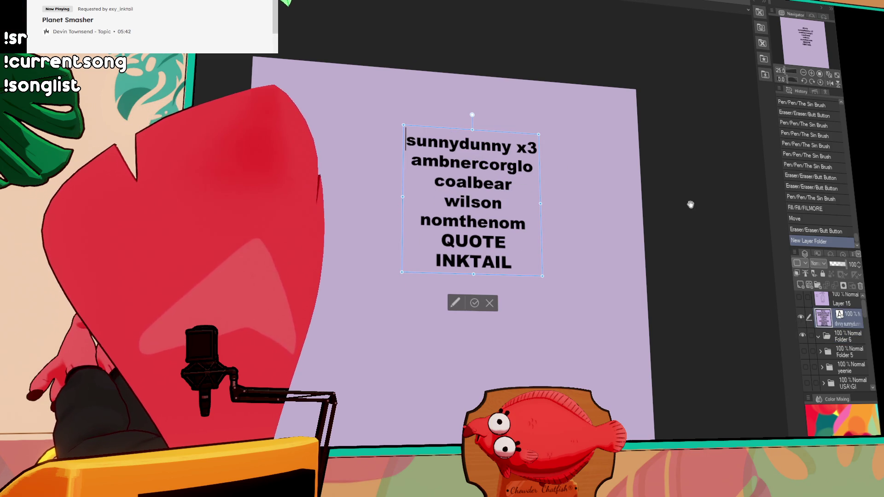
left_click(839, 338)
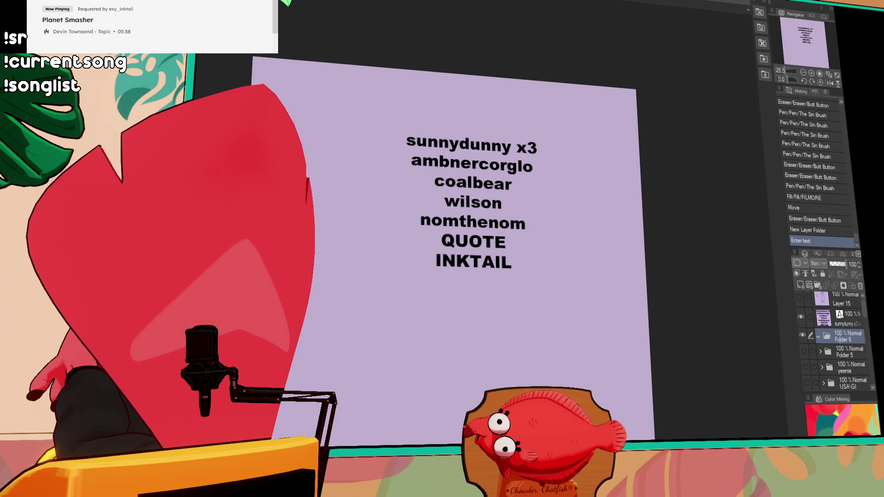
key("Return")
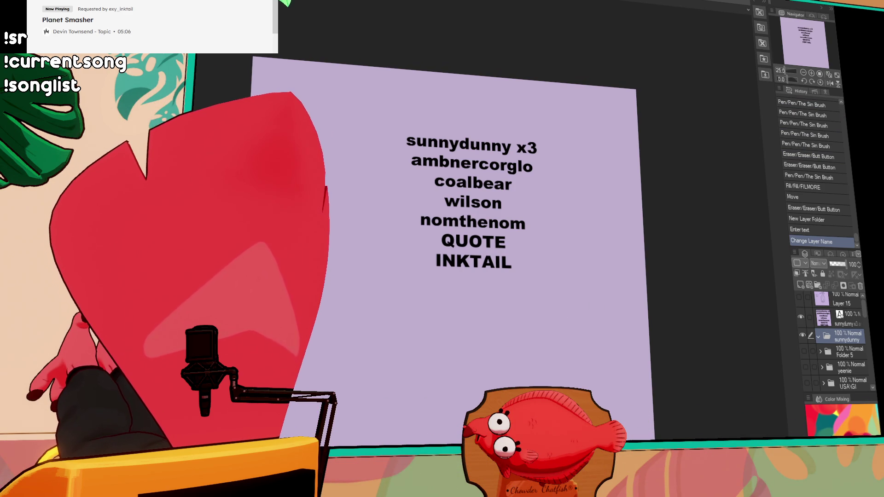
left_click(802, 336)
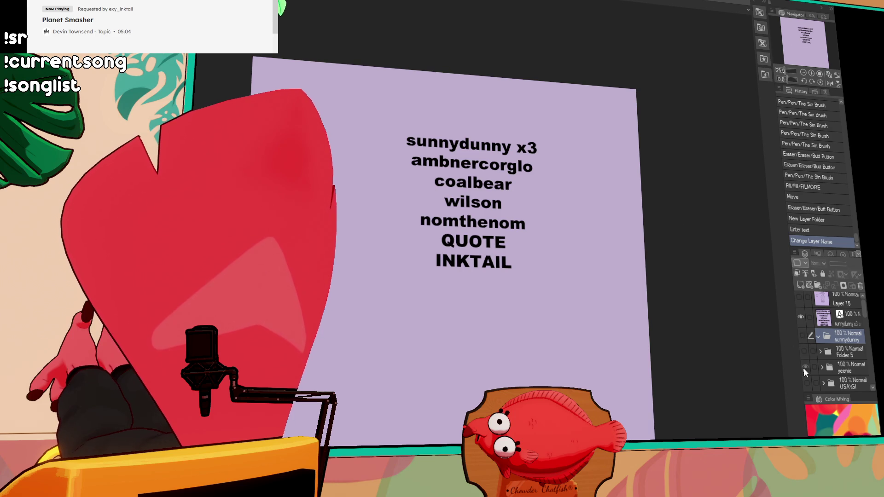
- Hide the new folder and the name list, and select the grey character's colour layer with its line art hidden
left_click(805, 367)
left_click(801, 316)
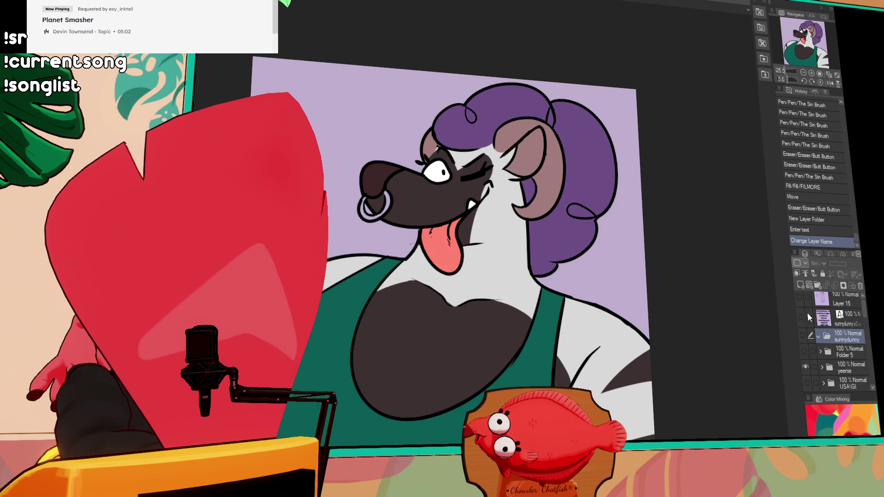
scroll(857, 341, "down", 3)
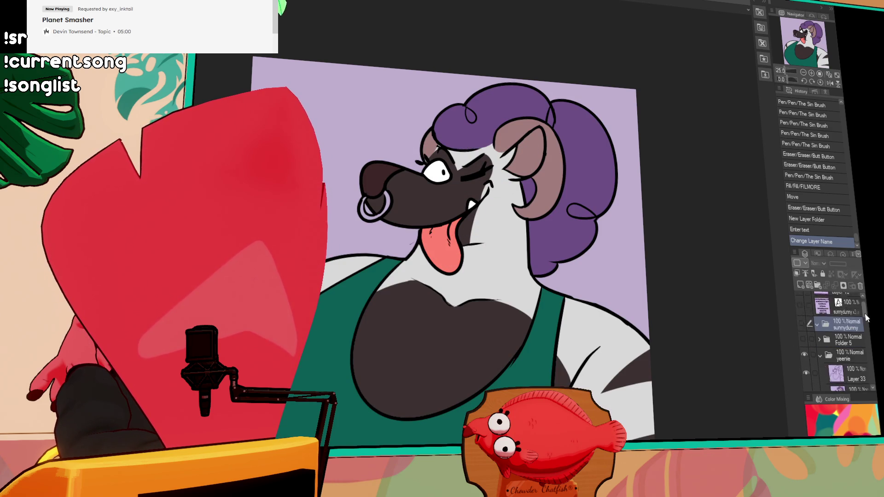
left_click(852, 351)
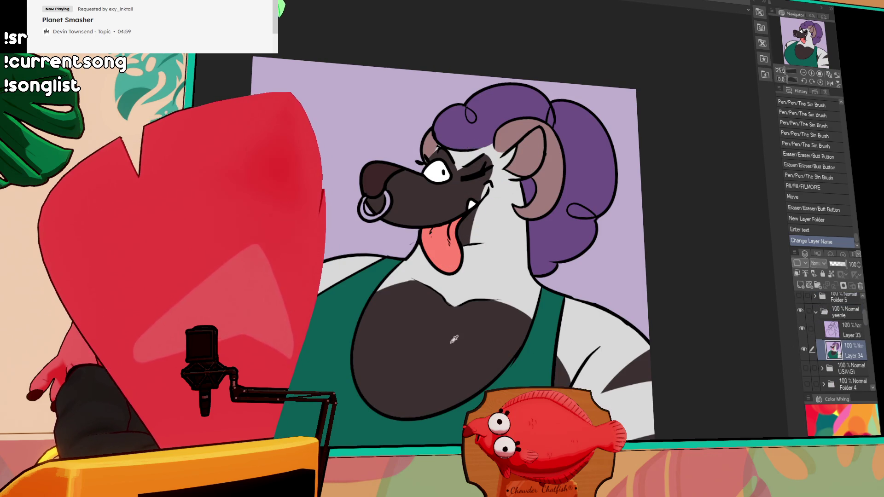
left_click(802, 328)
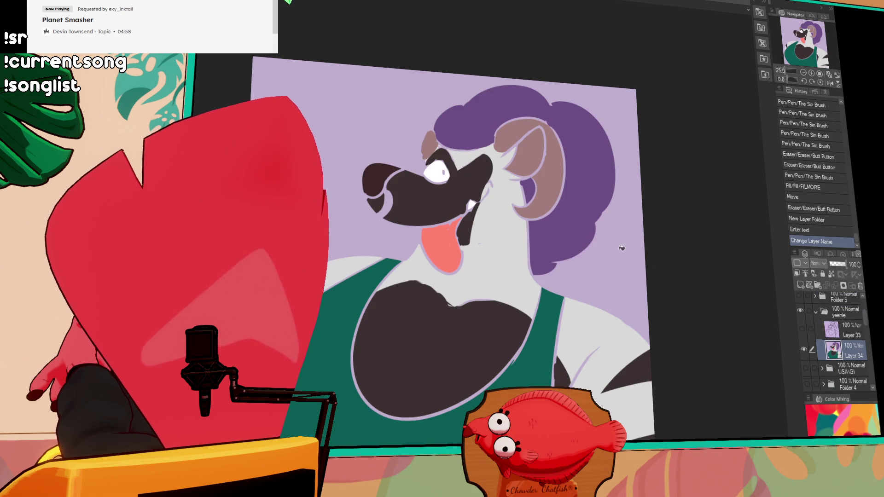
- Fill the character's hair with near-black, merge in the line art, then undo the merge
left_click(556, 237)
left_click(802, 329)
key("ctrl+e")
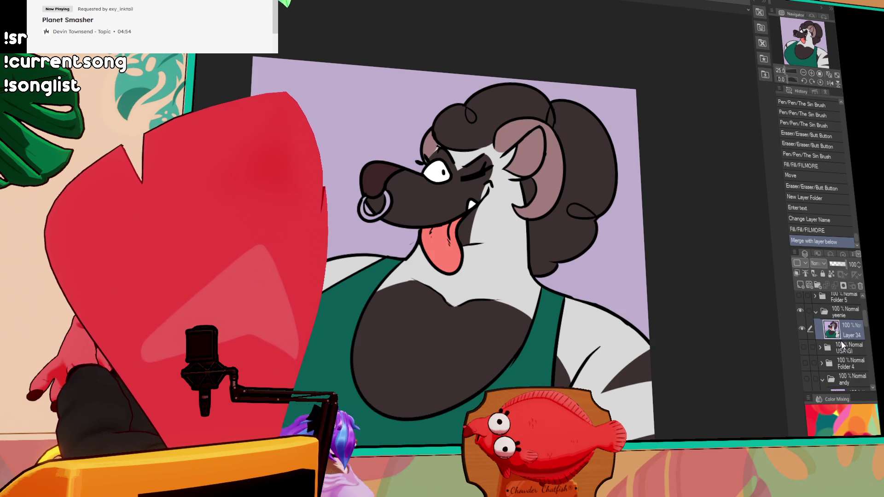
key("ctrl+a")
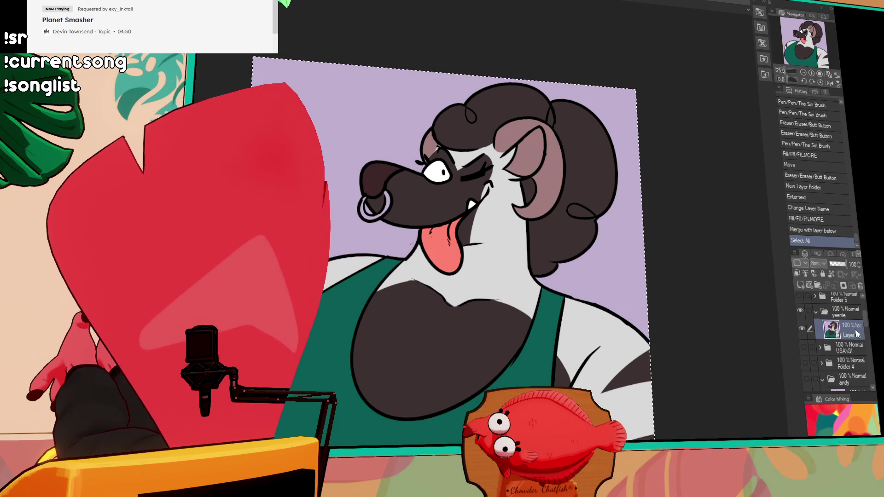
key("ctrl+z")
key("ctrl+z")
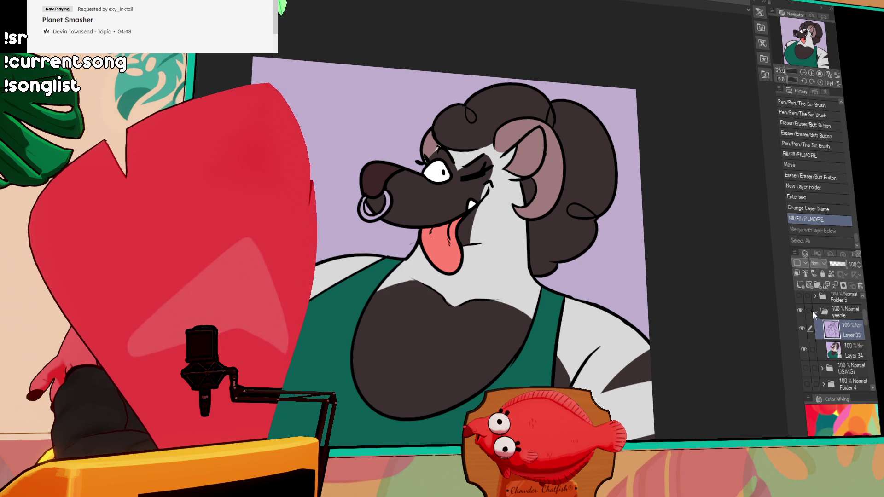
- Collapse and hide the grey character's folder, leaving an empty lavender canvas
left_click(813, 312)
left_click(800, 309)
left_click(800, 312)
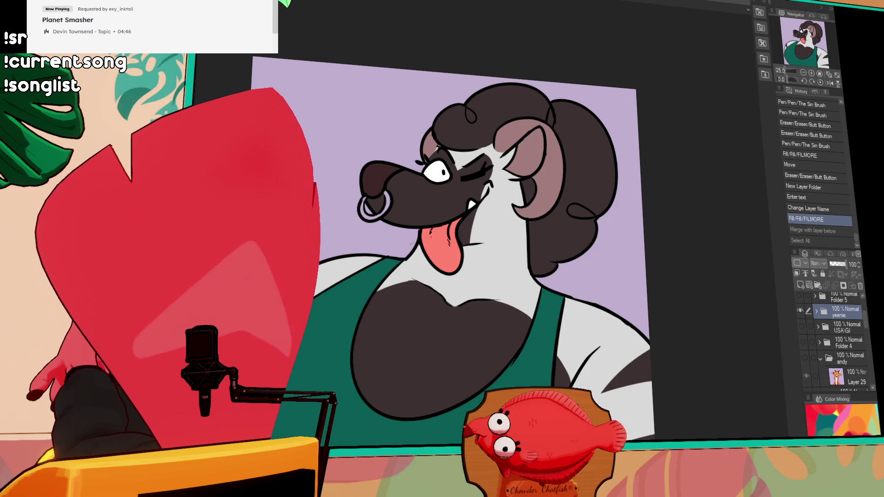
scroll(865, 329, "up", 3)
left_click(806, 340)
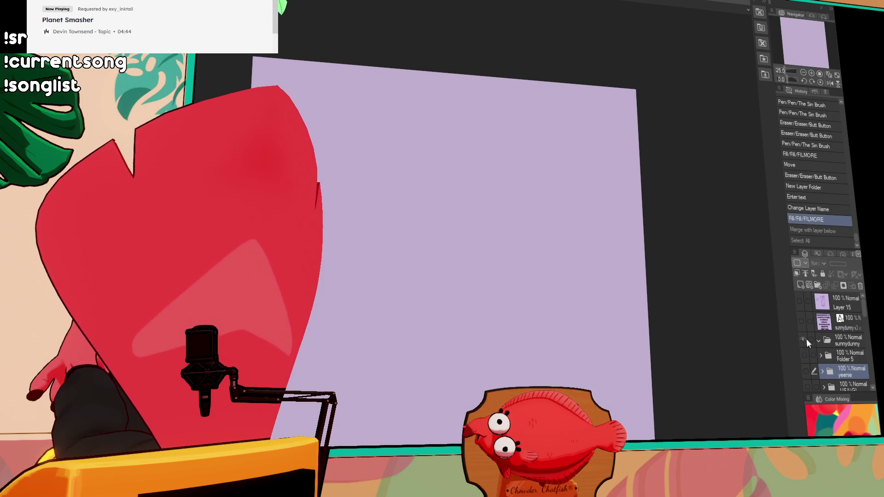
- Add a new raster layer inside the empty folder and try first strokes for the bird's head
left_click(842, 343)
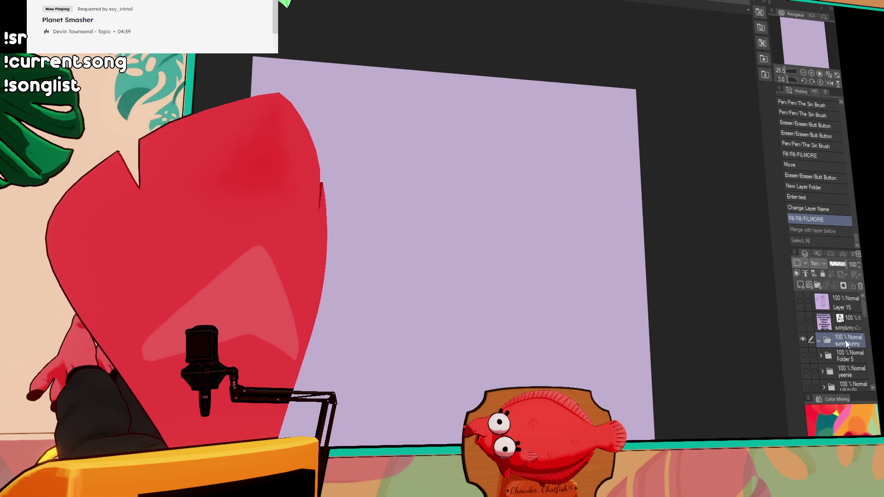
left_click(802, 285)
left_click_drag(491, 281, 571, 307)
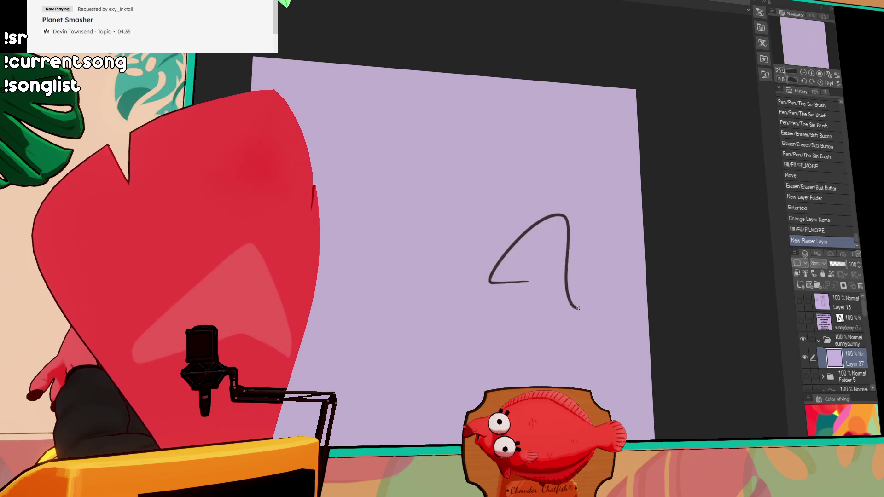
key("ctrl+z")
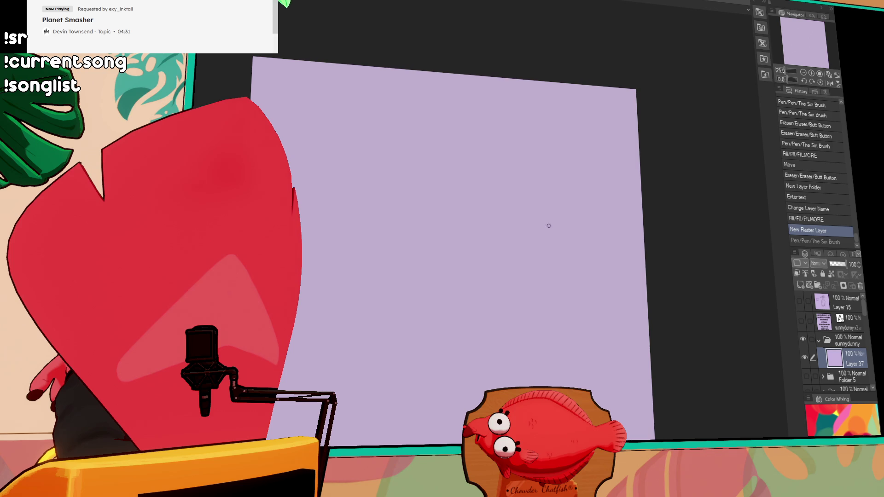
left_click_drag(503, 294, 547, 243)
key("ctrl+z")
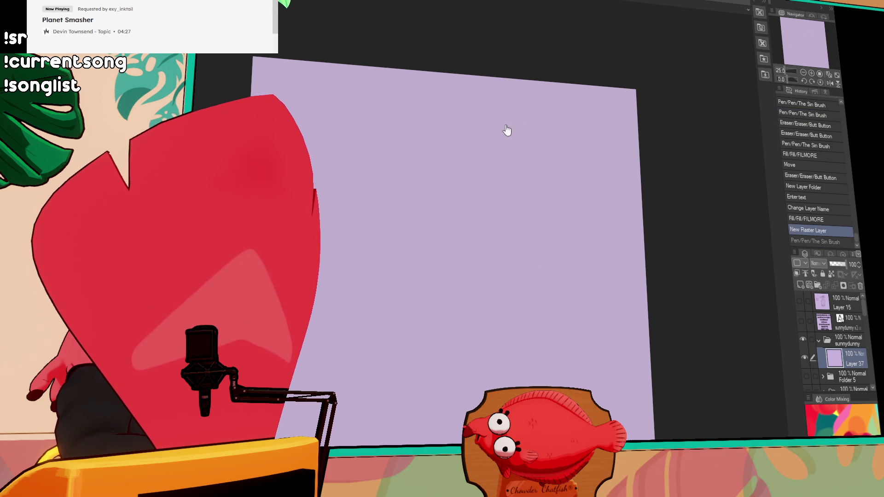
- Sketch and retry the arcs of the bird's big hooked beak
left_click_drag(462, 125, 492, 132)
key("ctrl+z")
left_click_drag(389, 233, 538, 178)
key("ctrl+z")
mouse_move(393, 230)
left_mouse_down()
mouse_move(529, 185)
mouse_move(418, 150)
mouse_move(417, 123)
mouse_move(450, 123)
mouse_move(427, 124)
mouse_move(426, 152)
left_mouse_up()
key("ctrl+z")
- Draw the back and front neck lines, the back one sweeping to the canvas edge
key("ctrl+z")
mouse_move(580, 195)
left_mouse_down()
mouse_move(598, 215)
mouse_move(627, 192)
left_mouse_up()
left_click_drag(500, 157, 504, 155)
key("ctrl+z")
left_click_drag(423, 152, 420, 217)
left_click_drag(414, 137, 330, 211)
key("ctrl+z")
left_click_drag(413, 136, 314, 252)
mouse_move(529, 159)
left_mouse_down()
mouse_move(548, 206)
mouse_move(607, 219)
left_mouse_up()
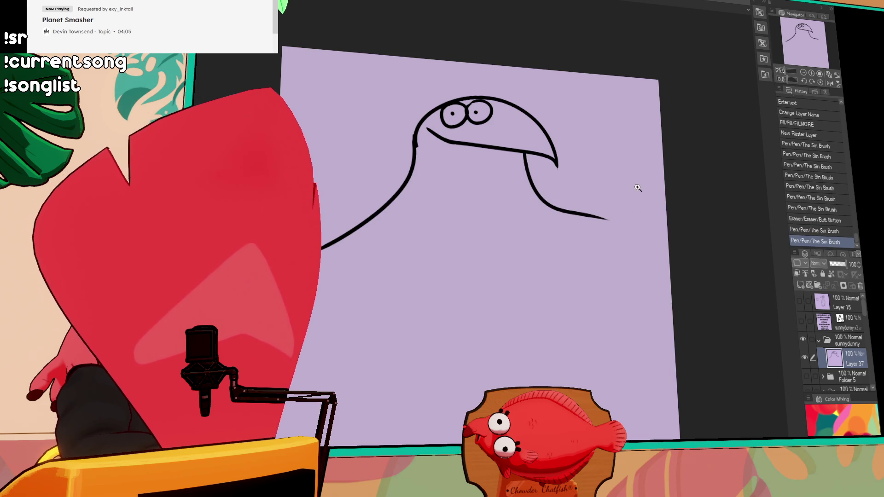
left_click_drag(341, 235, 357, 227)
- Smooth the neck line's end and draw the chest, right side and long bottom of the body
key("ctrl+z")
key("ctrl+y")
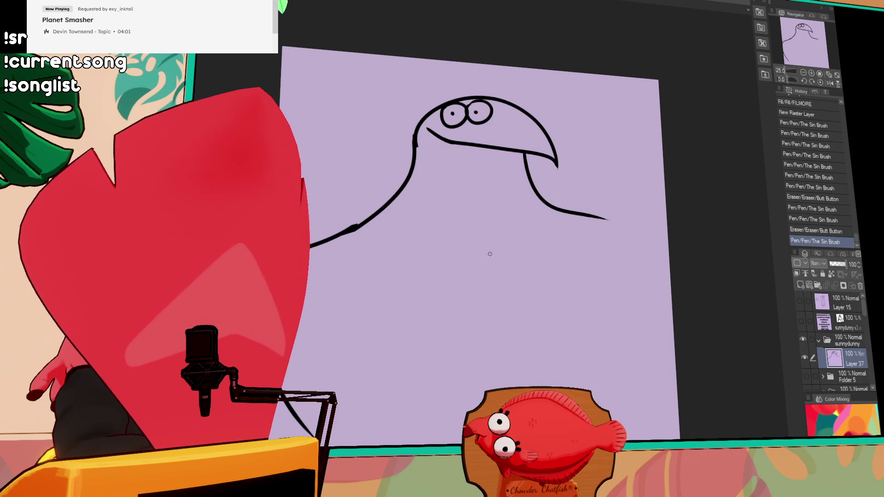
key("ctrl+z")
mouse_move(568, 211)
left_mouse_down()
mouse_move(630, 222)
mouse_move(670, 286)
left_mouse_up()
left_click_drag(528, 220, 673, 325)
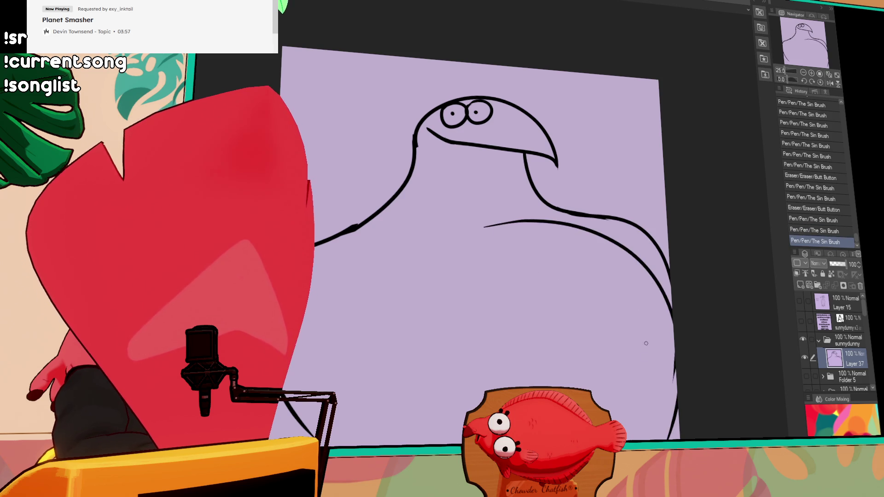
key("ctrl+z")
left_click_drag(670, 281, 619, 414)
left_click_drag(385, 424, 612, 375)
key("ctrl+z")
left_click_drag(442, 410, 652, 363)
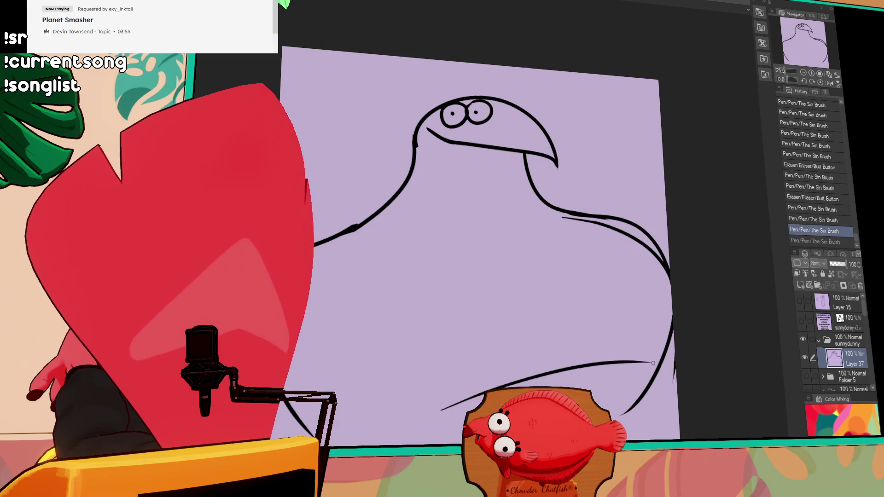
- Add a spiky tuft to the head and try a small bump beside the eye
mouse_move(427, 129)
left_mouse_down()
mouse_move(463, 149)
mouse_move(444, 146)
mouse_move(462, 146)
left_mouse_up()
key("ctrl+z")
mouse_move(595, 235)
left_mouse_down()
mouse_move(606, 219)
mouse_move(628, 233)
left_mouse_up()
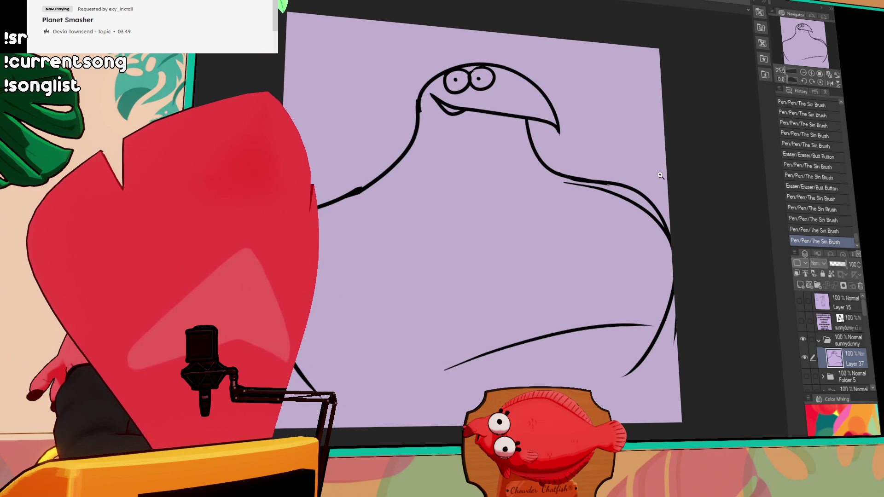
left_click_drag(592, 181, 671, 275)
left_click_drag(511, 177, 519, 172)
left_click_drag(501, 177, 502, 188)
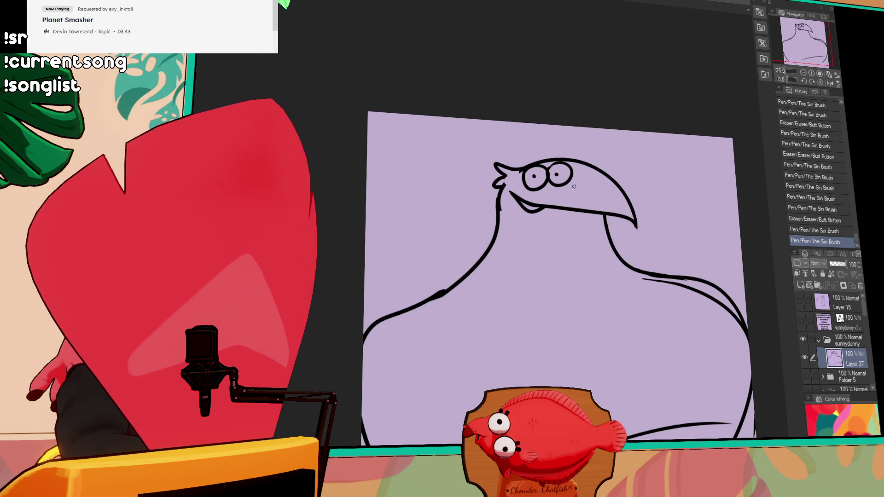
left_click_drag(580, 178, 618, 169)
key("ctrl+z")
key("ctrl+z")
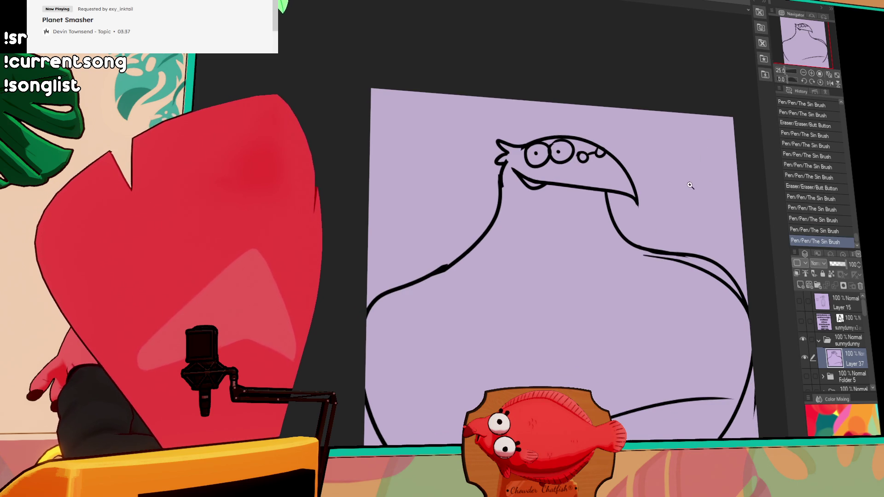
- Draw the shoulder line across the body and join it from the neck to the right side
mouse_move(423, 299)
left_mouse_down()
mouse_move(466, 289)
mouse_move(599, 294)
mouse_move(620, 254)
left_mouse_up()
key("ctrl+z")
left_click_drag(599, 295, 584, 277)
left_click_drag(584, 279, 607, 400)
key("ctrl+z")
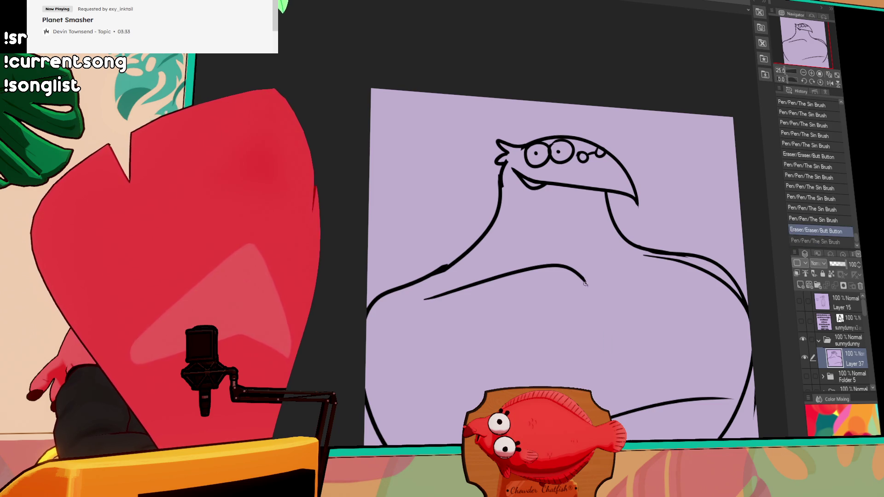
mouse_move(606, 299)
left_mouse_down()
mouse_move(586, 296)
mouse_move(587, 281)
mouse_move(705, 252)
mouse_move(631, 255)
left_mouse_up()
mouse_move(688, 249)
left_mouse_down()
mouse_move(733, 282)
mouse_move(716, 302)
mouse_move(665, 237)
mouse_move(691, 247)
mouse_move(620, 234)
mouse_move(737, 283)
left_mouse_up()
key("ctrl+z")
left_click_drag(620, 236, 735, 288)
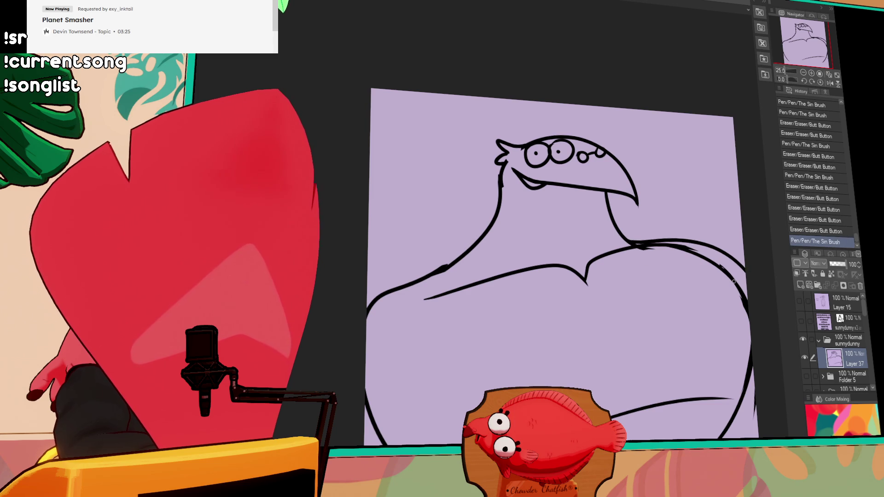
mouse_move(668, 251)
left_mouse_down()
mouse_move(642, 253)
mouse_move(689, 292)
left_mouse_up()
scroll(689, 292, "down", 2)
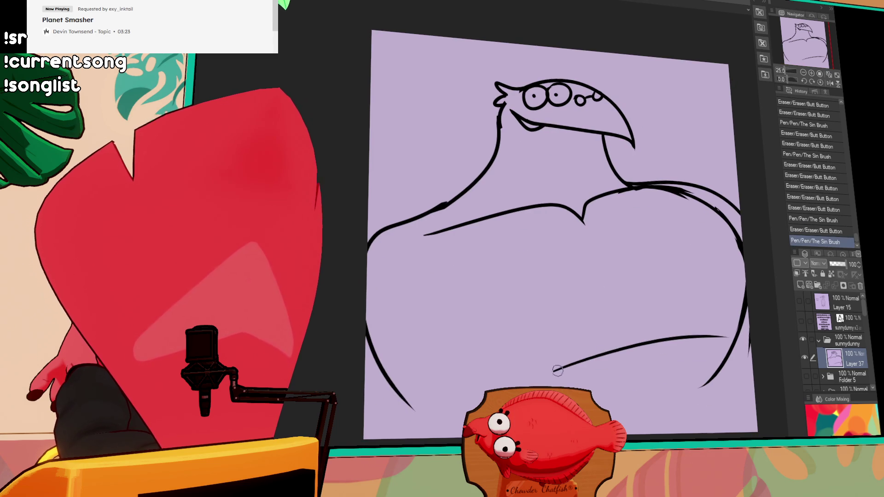
- Draw a long lower-belly curve and redraw the left shoulder line slightly higher
left_click_drag(500, 387, 751, 338)
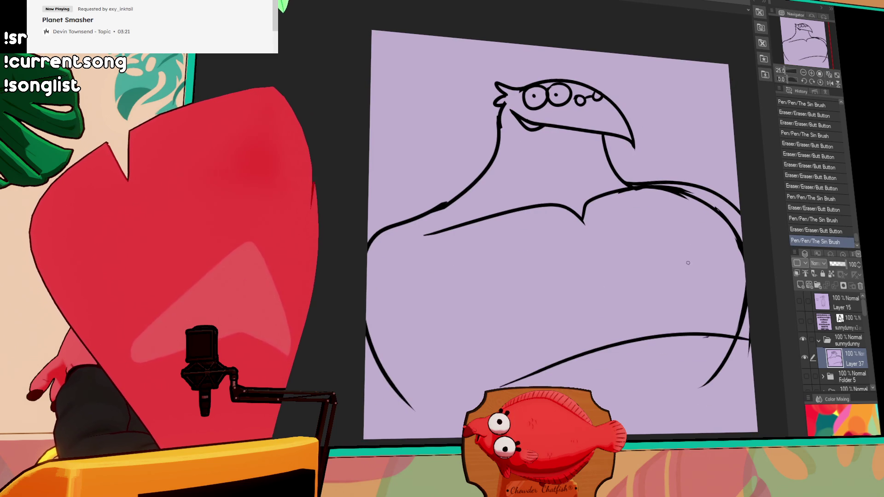
scroll(689, 264, "down", 2)
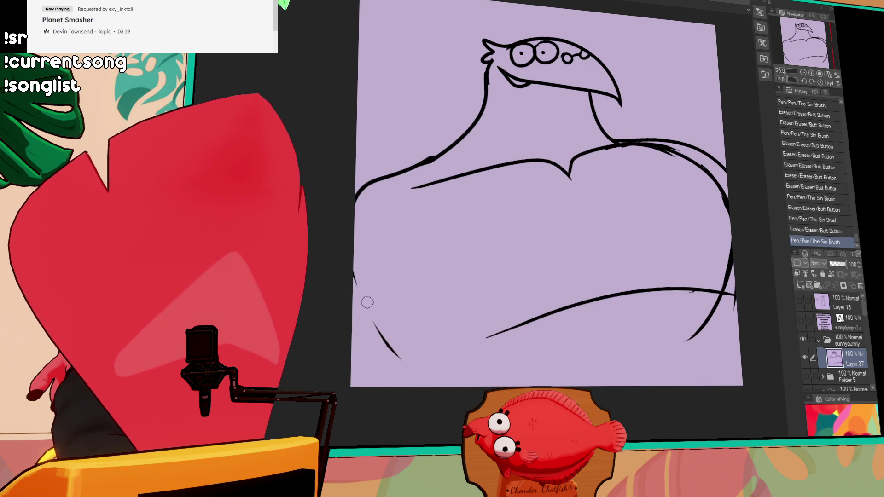
left_click_drag(357, 208, 433, 159)
left_click_drag(356, 193, 431, 160)
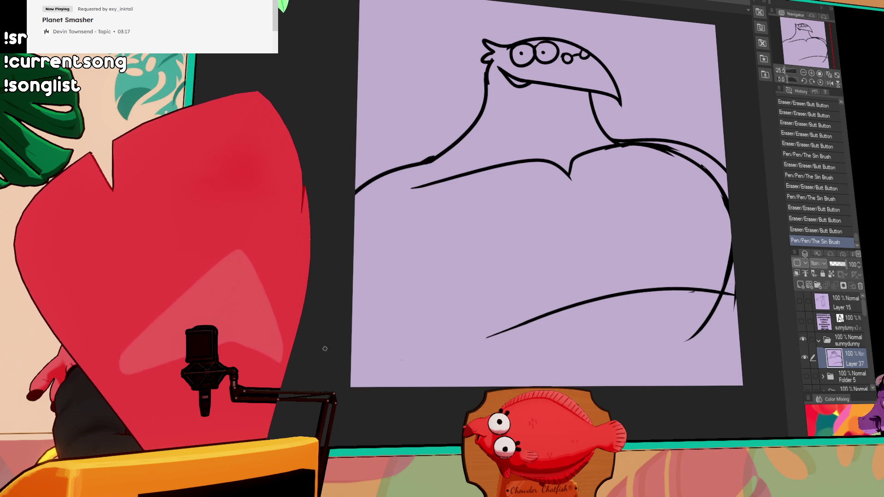
left_click_drag(652, 147, 662, 194)
left_click_drag(615, 167, 634, 211)
- Give the eyes heavy lids, retry the body's bottom curve, and select the whole canvas
mouse_move(537, 123)
left_mouse_down()
mouse_move(582, 118)
mouse_move(536, 109)
mouse_move(555, 102)
mouse_move(558, 111)
mouse_move(581, 101)
mouse_move(586, 109)
left_mouse_up()
left_click_drag(653, 211, 652, 203)
left_click_drag(669, 196, 597, 199)
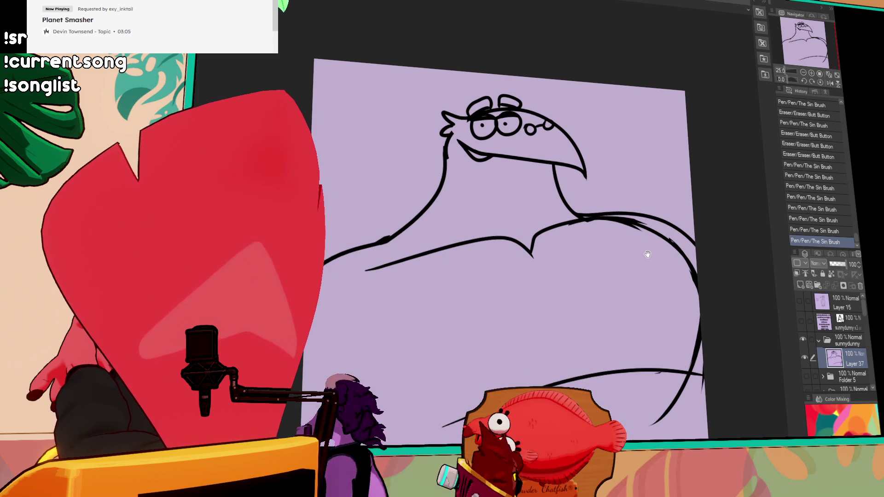
mouse_move(647, 270)
left_mouse_down()
mouse_move(642, 233)
mouse_move(633, 247)
mouse_move(591, 236)
left_mouse_up()
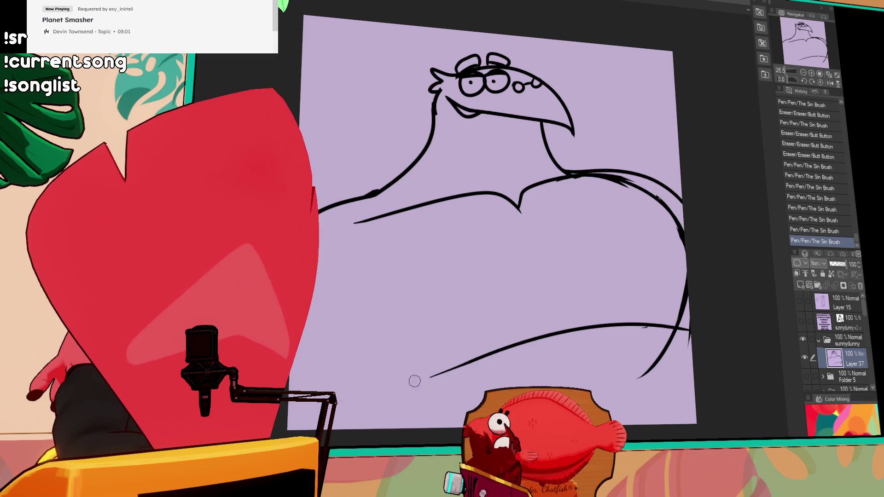
key("ctrl+z")
key("ctrl+z")
mouse_move(364, 343)
left_mouse_down()
mouse_move(453, 372)
mouse_move(409, 364)
mouse_move(457, 365)
left_mouse_up()
key("ctrl+z")
key("ctrl+a")
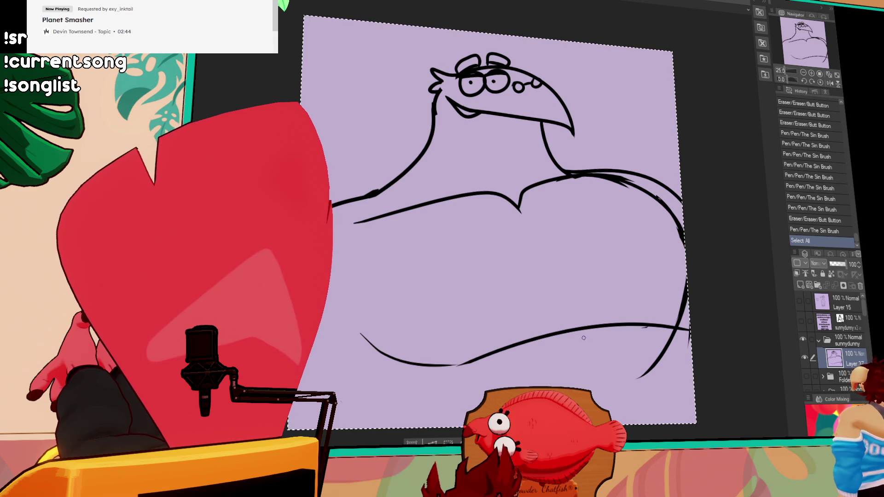
- Shrink the whole sketch from its bottom-right corner and shift it slightly right
key("ctrl+t")
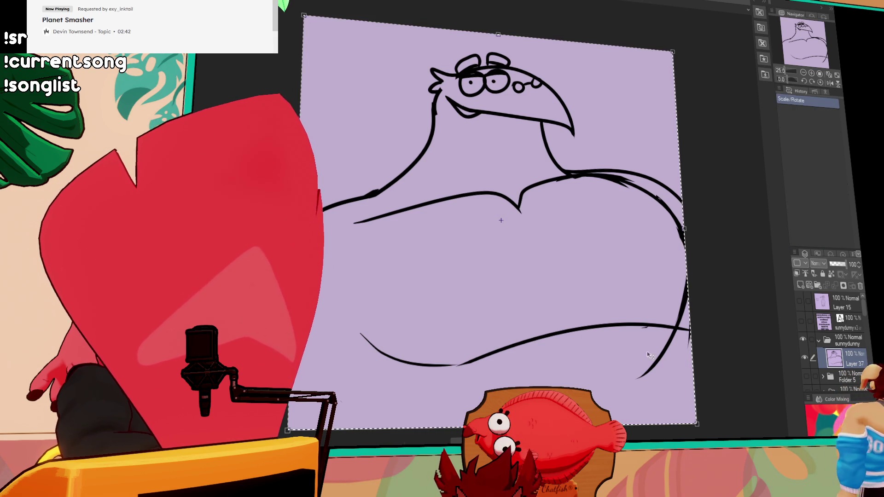
left_click_drag(686, 381, 617, 341)
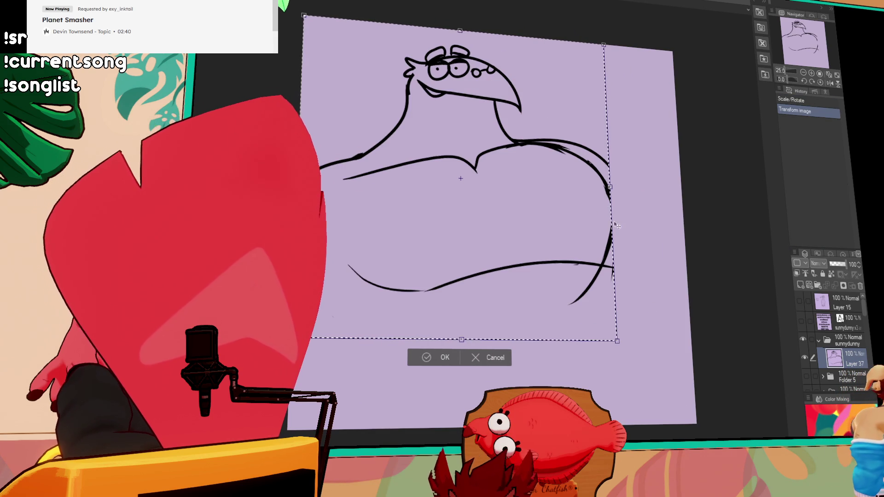
key("Right")
key("Right")
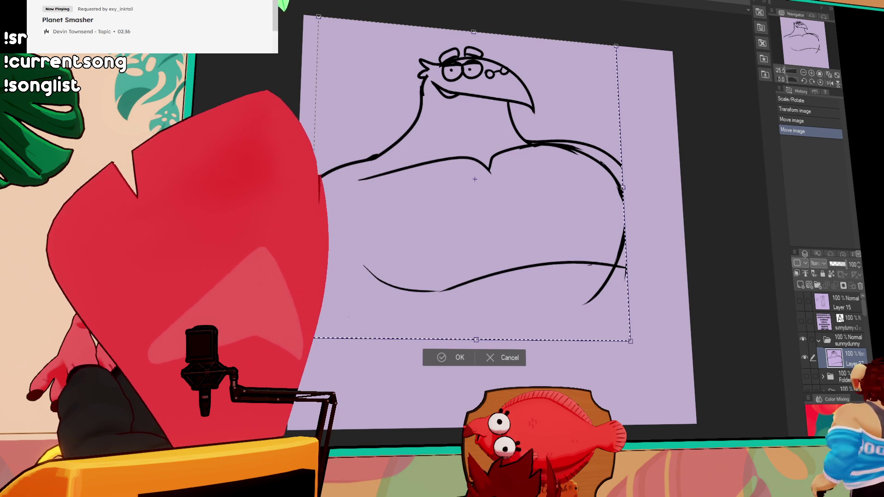
key("Return")
key("ctrl+d")
left_click_drag(622, 229, 625, 230)
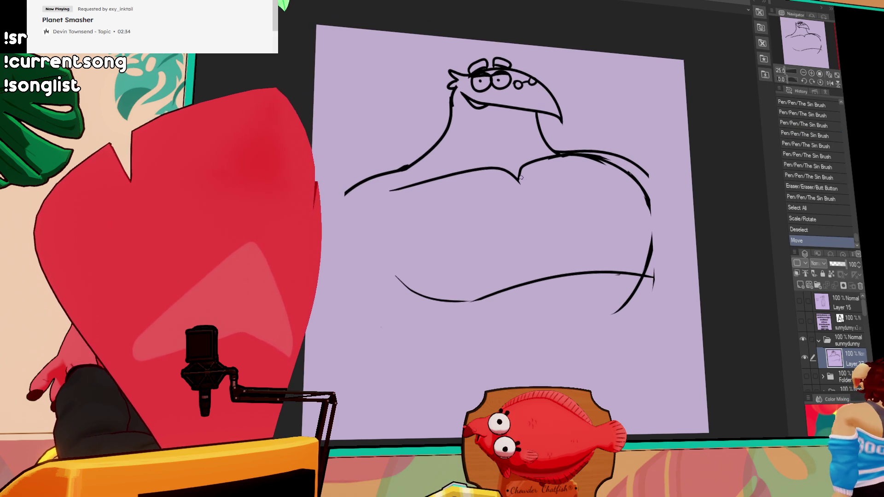
- Adjust the left shoulder line and trim its left tip
mouse_move(350, 199)
left_mouse_down()
mouse_move(410, 181)
mouse_move(363, 198)
mouse_move(354, 251)
left_mouse_up()
key("ctrl+z")
key("ctrl+z")
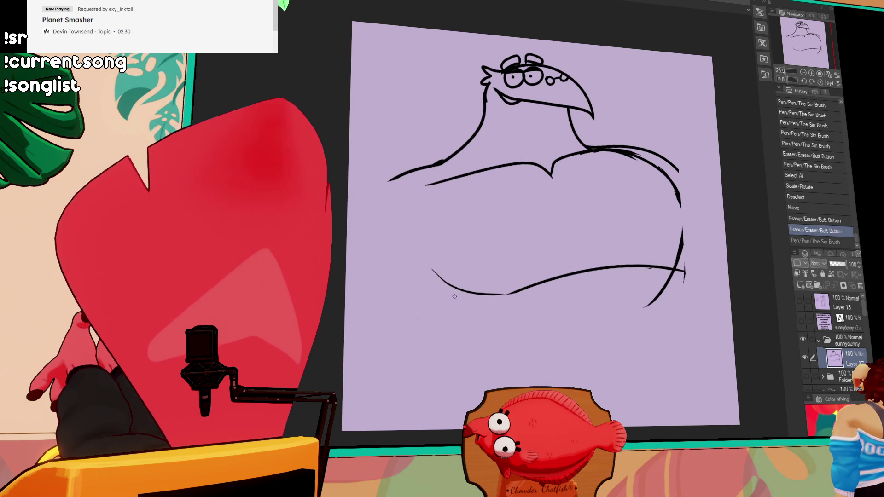
mouse_move(384, 191)
left_mouse_down()
mouse_move(391, 179)
mouse_move(472, 154)
mouse_move(387, 173)
left_mouse_up()
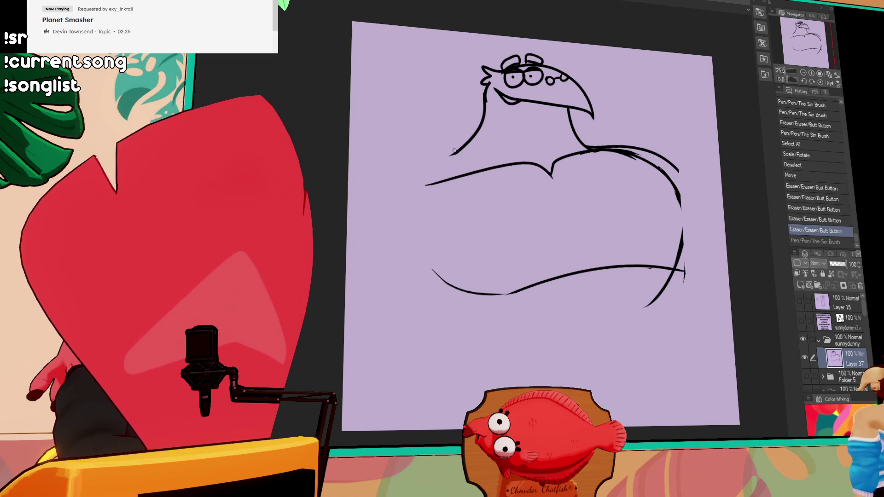
- Redraw the neck-to-shoulder line further left and erase the lower belly stroke's left end
key("ctrl+z")
mouse_move(458, 150)
left_mouse_down()
mouse_move(414, 163)
mouse_move(364, 237)
left_mouse_up()
key("ctrl+z")
key("ctrl+z")
mouse_move(401, 179)
left_mouse_down()
mouse_move(378, 277)
mouse_move(364, 282)
left_mouse_up()
left_click_drag(468, 289, 522, 291)
mouse_move(461, 288)
left_mouse_down()
mouse_move(451, 276)
mouse_move(527, 283)
left_mouse_up()
key("ctrl+z")
left_click_drag(456, 267, 561, 277)
key("ctrl+z")
- Draw a new lower belly curve joined to the right side and rework the left body stroke
mouse_move(421, 247)
left_mouse_down()
mouse_move(548, 282)
mouse_move(579, 269)
left_mouse_up()
mouse_move(525, 284)
left_mouse_down()
mouse_move(637, 254)
mouse_move(622, 260)
mouse_move(645, 260)
left_mouse_up()
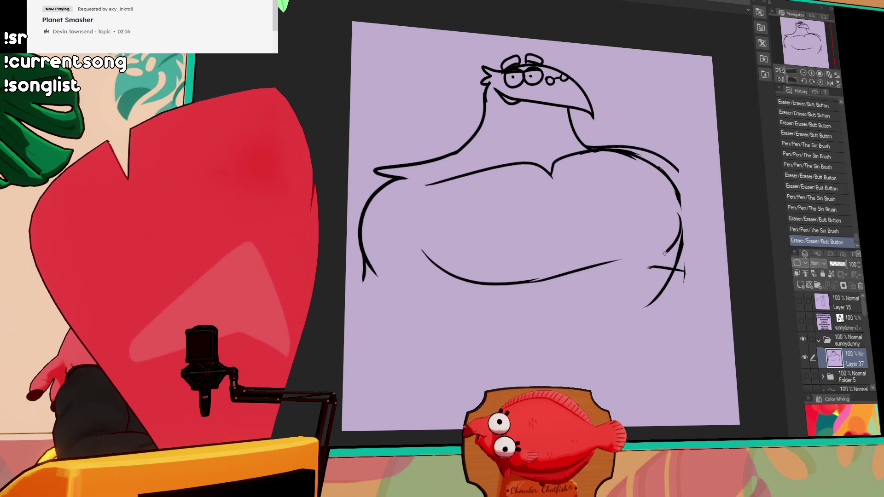
mouse_move(681, 199)
left_mouse_down()
mouse_move(660, 257)
mouse_move(668, 282)
mouse_move(685, 287)
left_mouse_up()
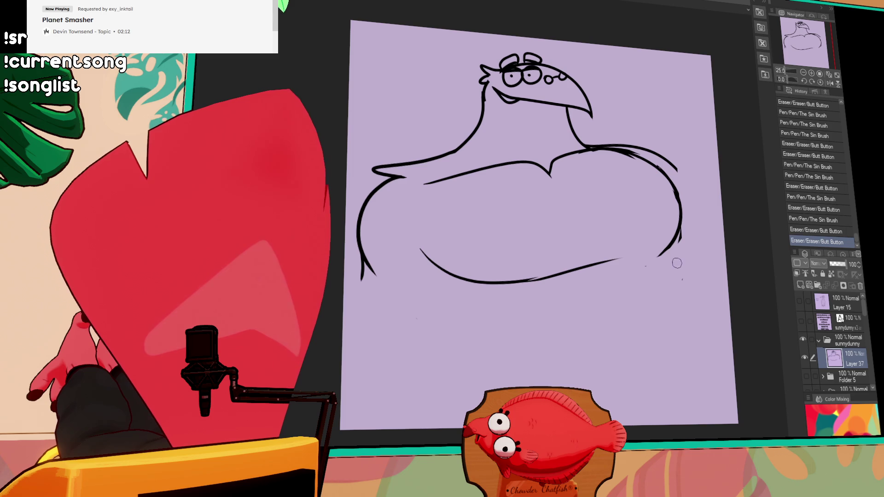
left_click_drag(640, 263, 649, 269)
left_click_drag(680, 232, 620, 258)
left_click_drag(364, 224, 364, 205)
mouse_move(460, 276)
left_mouse_down()
mouse_move(417, 392)
mouse_move(460, 290)
mouse_move(387, 407)
left_mouse_up()
key("ctrl+z")
key("ctrl+z")
- Draw the long left leg line and rework the lower-right body curve
left_click_drag(380, 189, 348, 208)
left_click_drag(462, 354, 378, 379)
left_click_drag(630, 210, 606, 209)
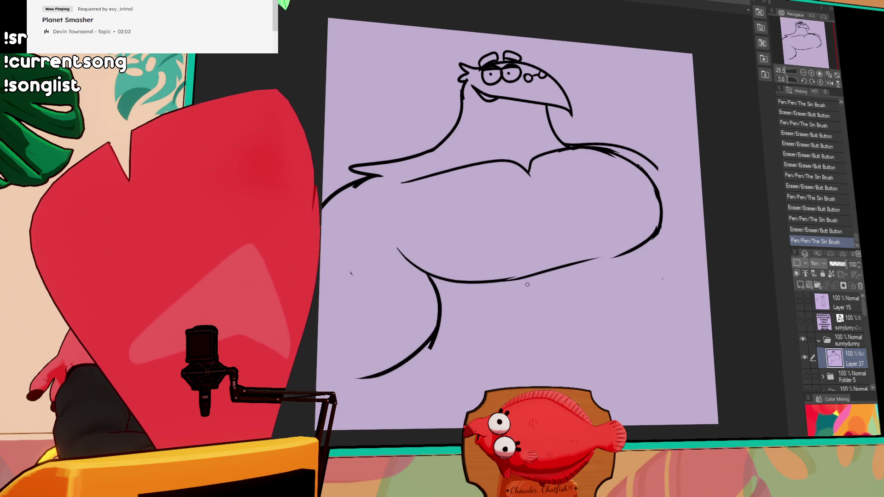
left_click_drag(645, 246, 615, 257)
left_click_drag(599, 258, 654, 233)
left_click_drag(681, 202, 675, 196)
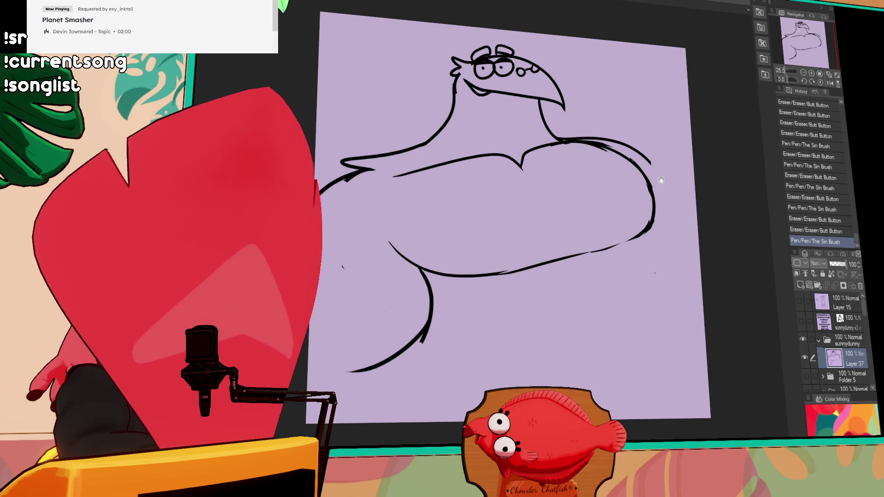
key("ctrl+z")
key("ctrl+z")
mouse_move(651, 226)
left_mouse_down()
mouse_move(664, 272)
mouse_move(621, 404)
left_mouse_up()
key("ctrl+z")
key("ctrl+z")
- Extend the right leg down to the canvas bottom and connect the left body contour
left_click_drag(644, 362, 611, 419)
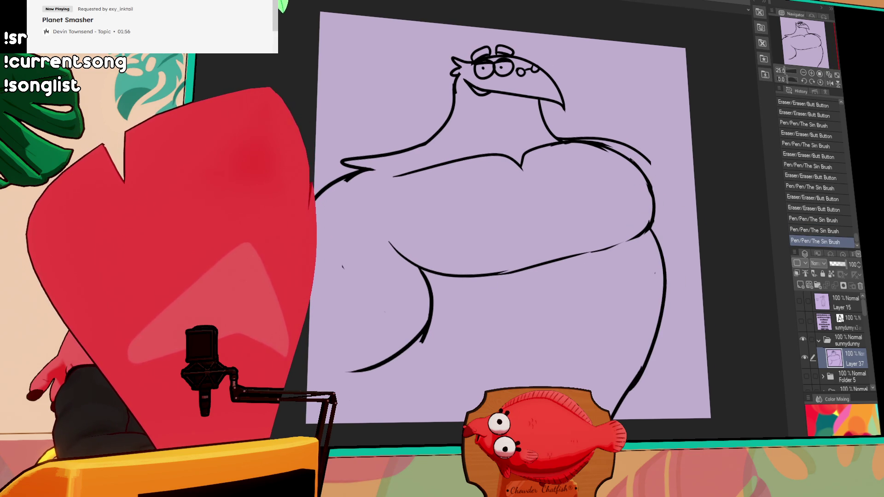
left_click_drag(638, 376, 613, 417)
left_click_drag(432, 322, 421, 345)
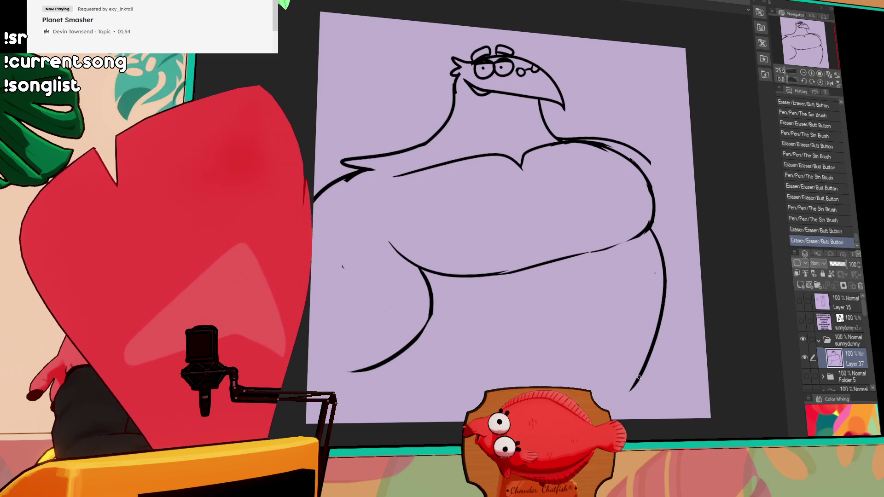
left_click_drag(637, 380, 621, 419)
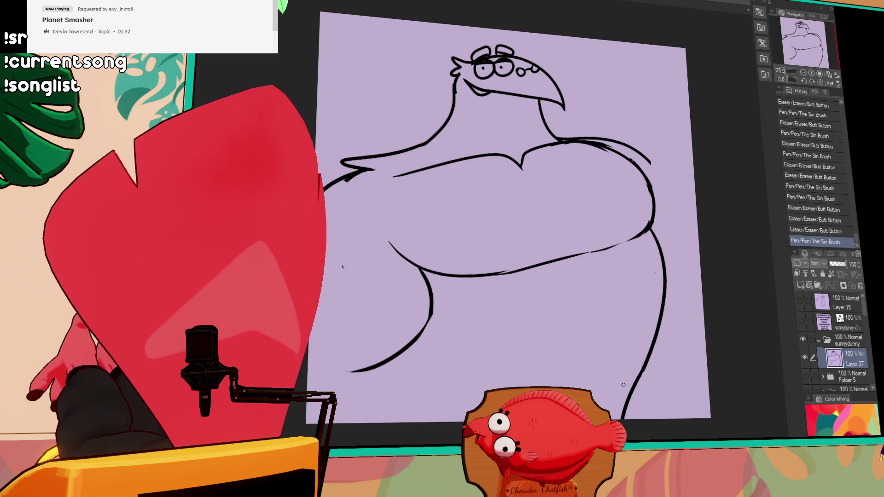
left_click_drag(627, 328, 624, 324)
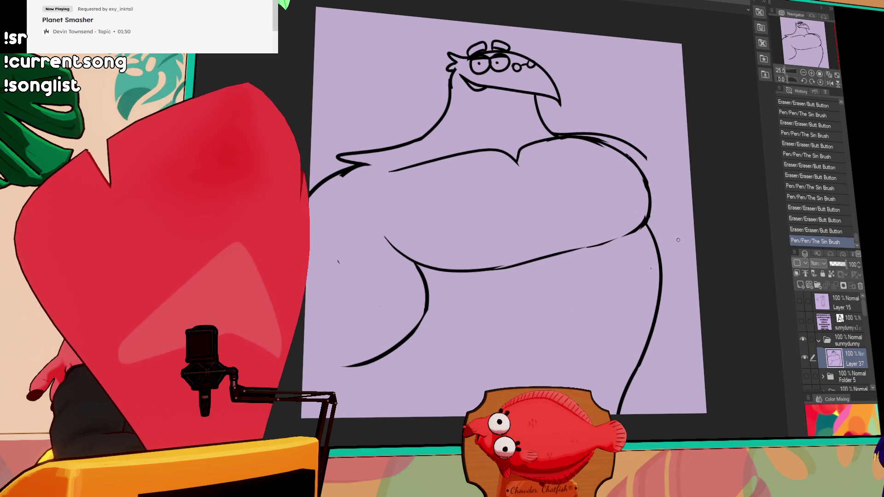
left_click_drag(628, 403, 619, 412)
left_click_drag(637, 374, 621, 409)
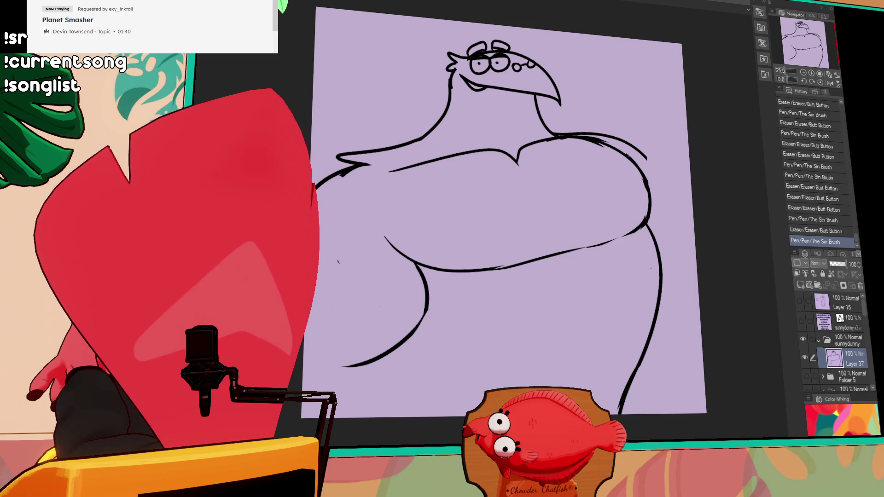
left_click_drag(387, 250, 420, 267)
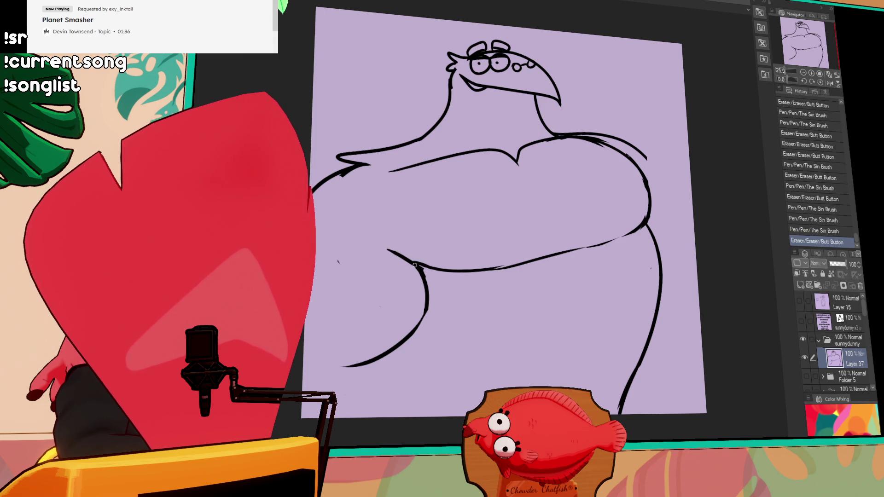
left_click(819, 340)
left_click(803, 340)
left_click(805, 355)
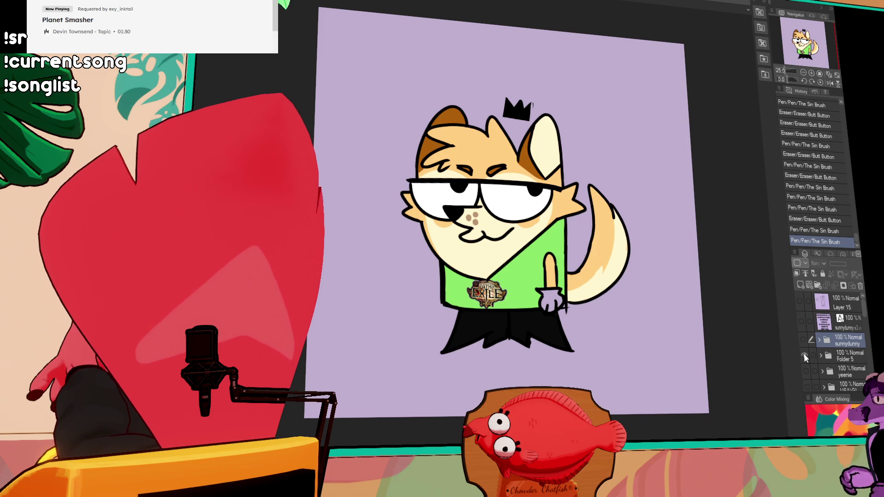
left_click(804, 355)
left_click(803, 339)
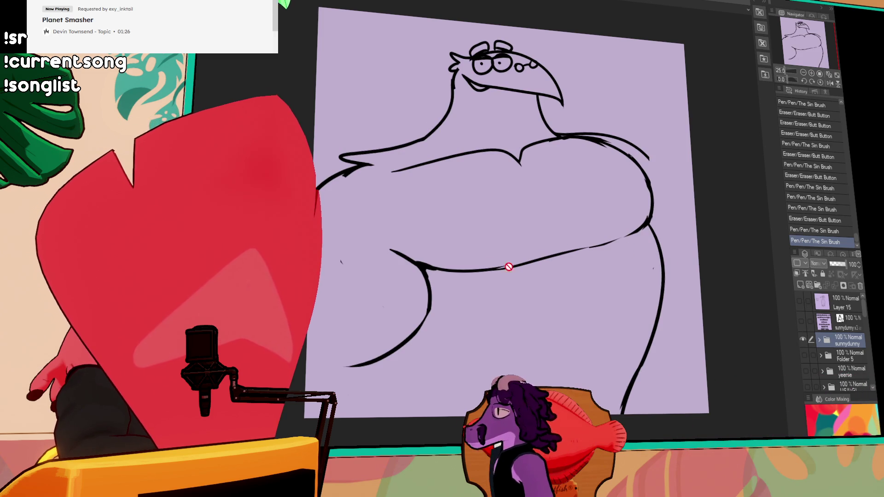
left_click(819, 340)
left_click(850, 359)
- Erase the stray belly and right chest lines, and lasso-delete the right-side body lines
left_click_drag(595, 247, 466, 271)
left_click_drag(521, 159, 474, 153)
left_click_drag(541, 139, 559, 136)
left_click_drag(617, 143, 643, 157)
left_click_drag(618, 239, 650, 224)
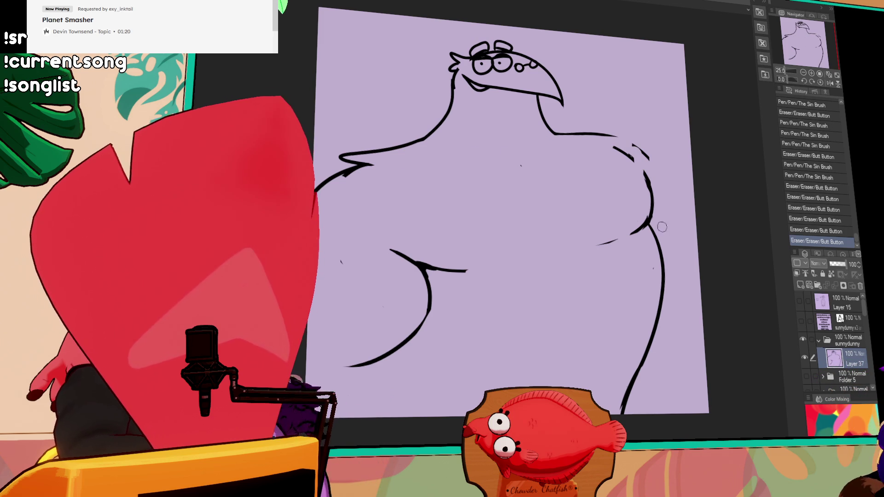
mouse_move(622, 140)
left_mouse_down()
mouse_move(574, 397)
mouse_move(691, 148)
mouse_move(629, 146)
mouse_move(599, 407)
left_mouse_up()
key("Delete")
key("ctrl+d")
- Redraw the shoulder, right side, lower-left curve, torso strokes and chest line with the pen, joining the neck
key("p")
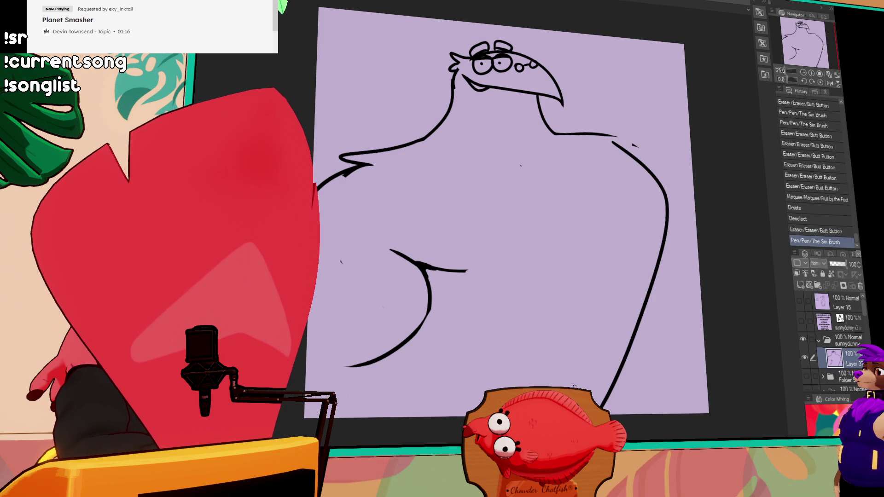
left_click_drag(605, 128, 666, 166)
key("ctrl+z")
key("ctrl+y")
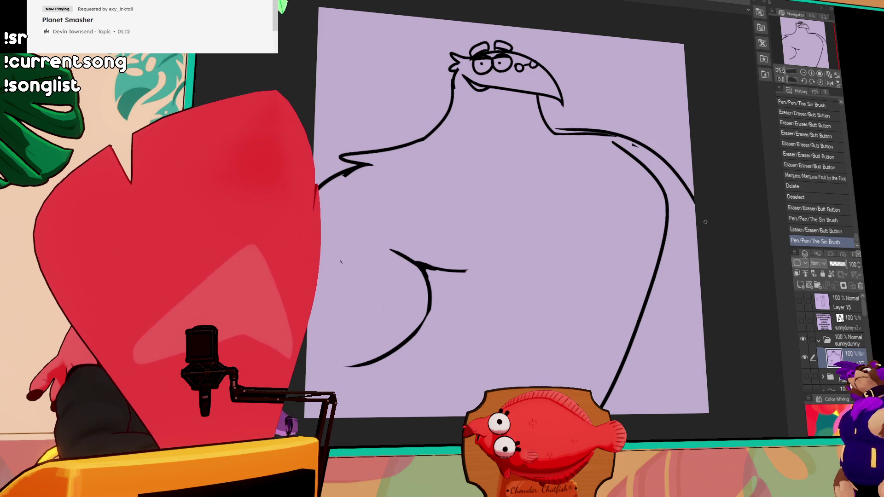
mouse_move(701, 304)
left_mouse_down()
mouse_move(633, 392)
mouse_move(684, 346)
mouse_move(619, 389)
mouse_move(643, 412)
left_mouse_up()
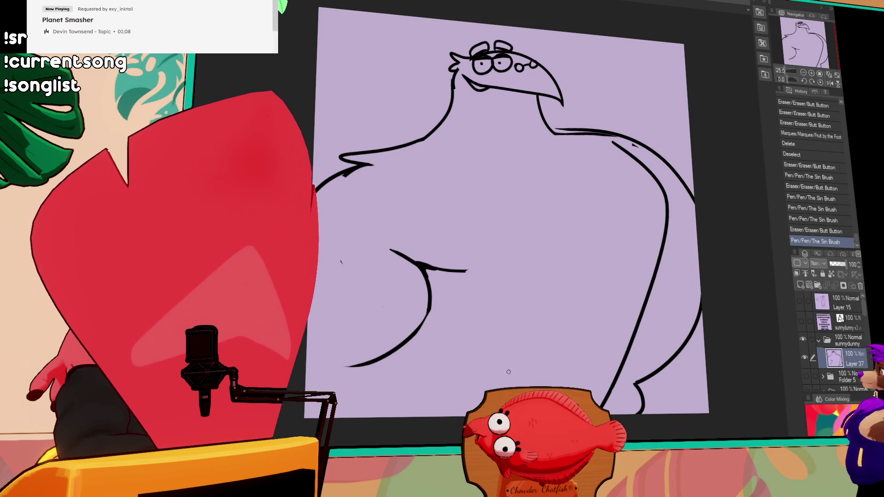
mouse_move(387, 355)
left_mouse_down()
mouse_move(346, 367)
mouse_move(392, 353)
mouse_move(445, 417)
left_mouse_up()
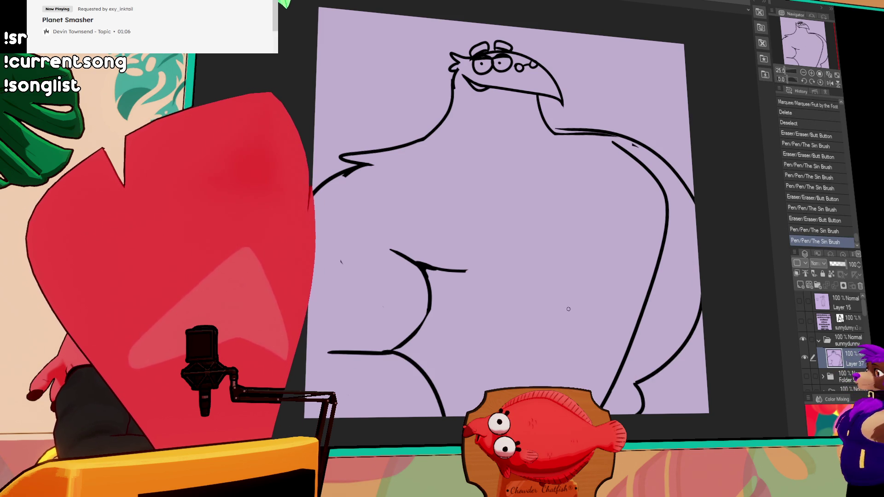
mouse_move(538, 268)
left_mouse_down()
mouse_move(640, 234)
mouse_move(624, 229)
left_mouse_up()
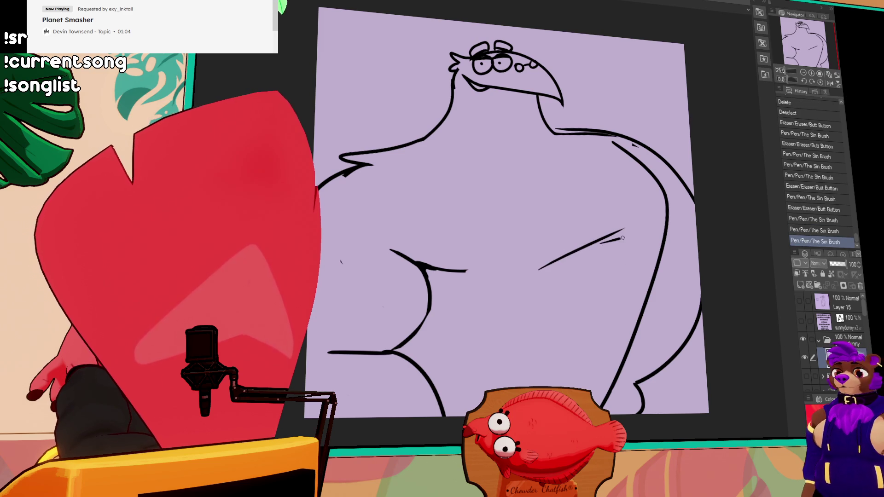
mouse_move(392, 149)
left_mouse_down()
mouse_move(587, 134)
mouse_move(549, 126)
mouse_move(578, 130)
left_mouse_up()
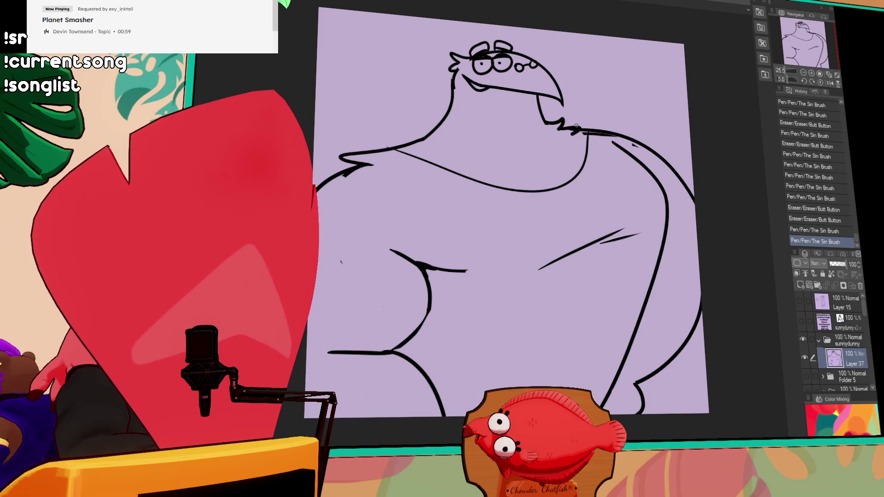
mouse_move(436, 140)
left_mouse_down()
mouse_move(428, 132)
mouse_move(398, 144)
left_mouse_up()
- Trim the chest stroke's right end and extend it up and to the left
left_click_drag(724, 211, 652, 242)
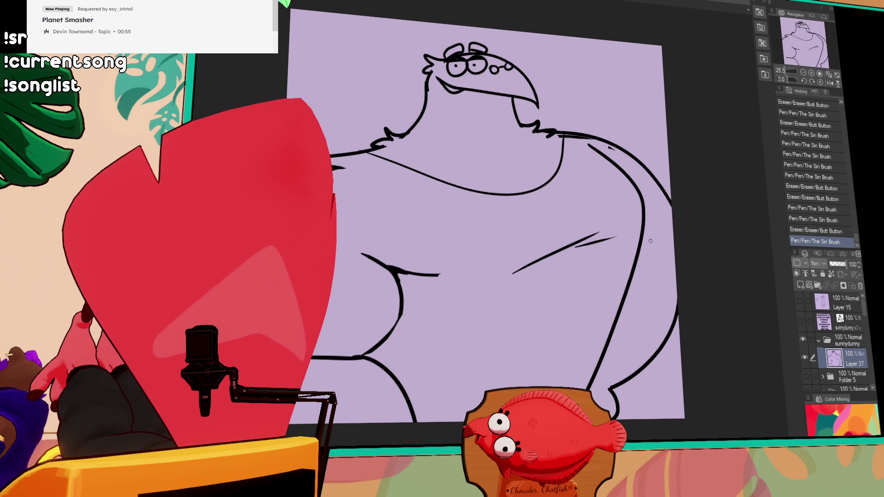
left_click_drag(649, 228, 602, 187)
left_click_drag(440, 249, 417, 248)
left_click_drag(353, 218, 377, 235)
left_click_drag(600, 225, 626, 151)
mouse_move(380, 283)
left_mouse_down()
mouse_move(396, 256)
mouse_move(364, 295)
left_mouse_up()
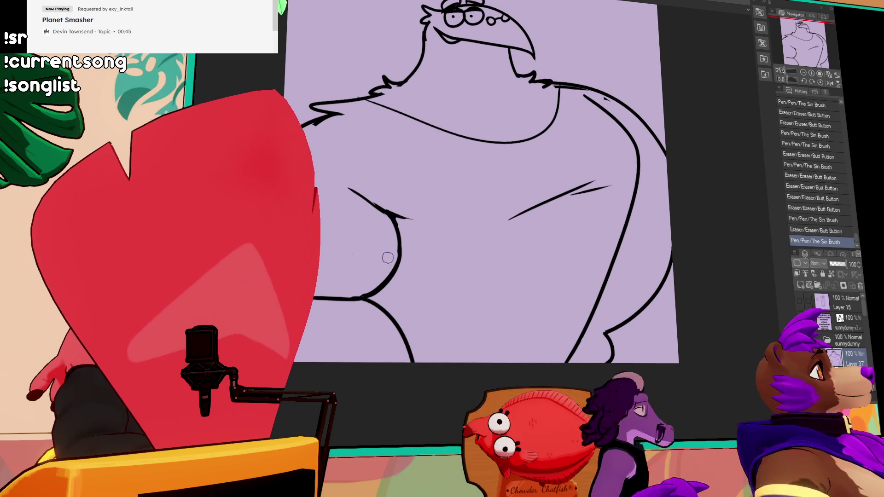
key("ctrl+z")
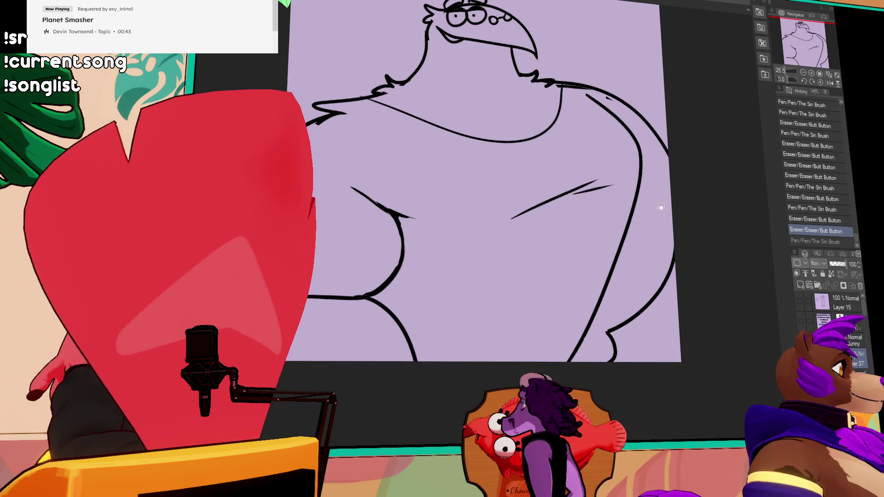
- Nudge a lasso-selected stroke, clean up the lower-right lines, draw the left arm contour and trim the shoulder
left_click_drag(625, 189, 602, 203)
key("ctrl+d")
left_click_drag(599, 323, 585, 353)
key("ctrl+z")
key("ctrl+y")
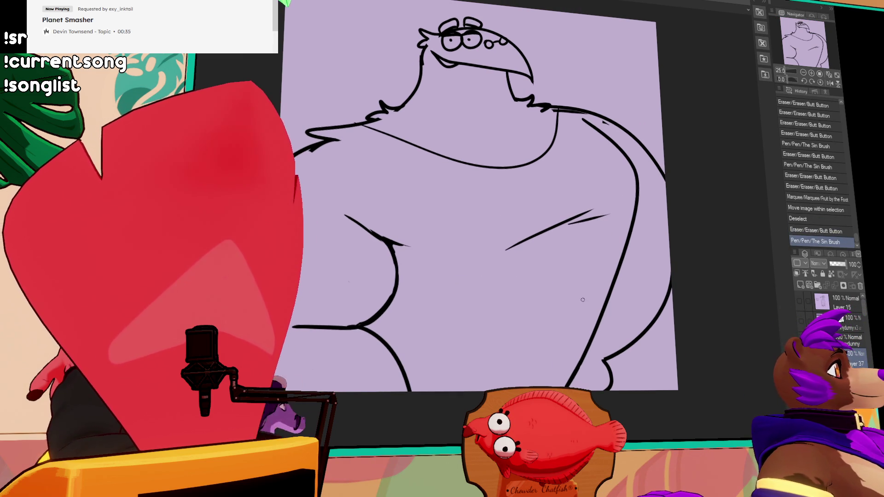
left_click_drag(578, 368, 617, 389)
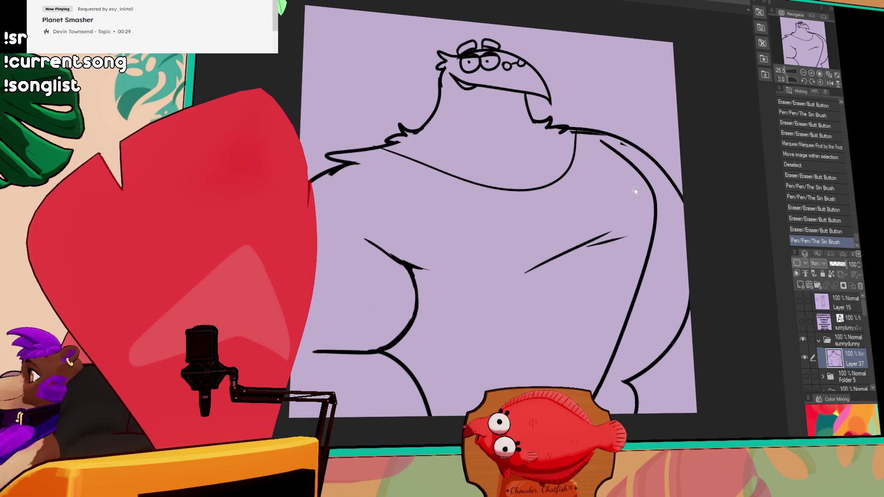
left_click_drag(371, 150, 410, 342)
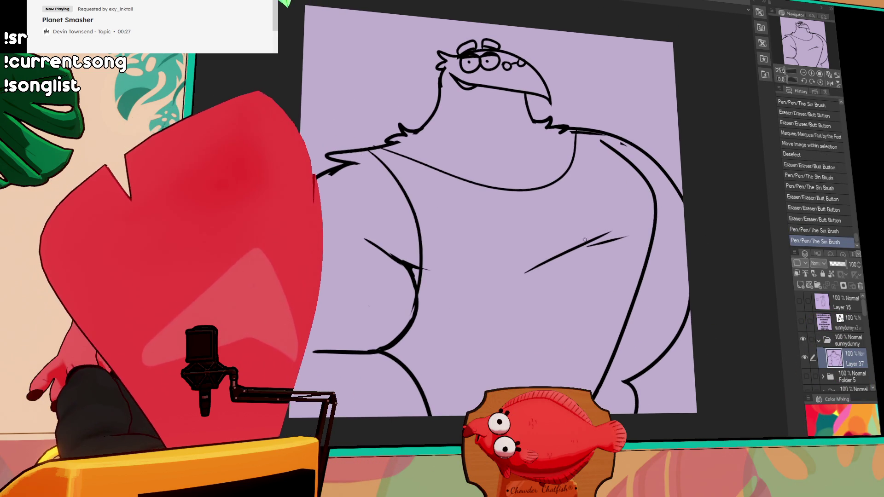
left_click_drag(585, 177, 608, 181)
key("ctrl+z")
key("ctrl+y")
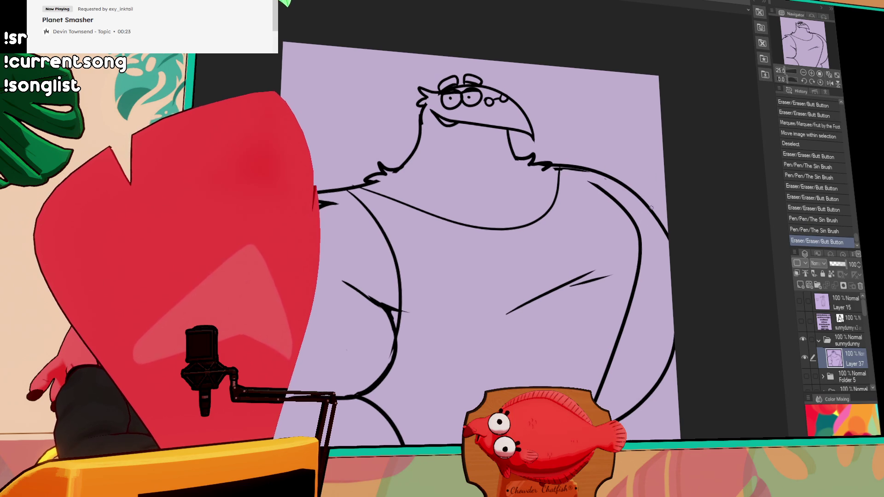
- Paste a cat reference image onto a new layer
left_click_drag(635, 217, 643, 224)
scroll(649, 241, "up", 2)
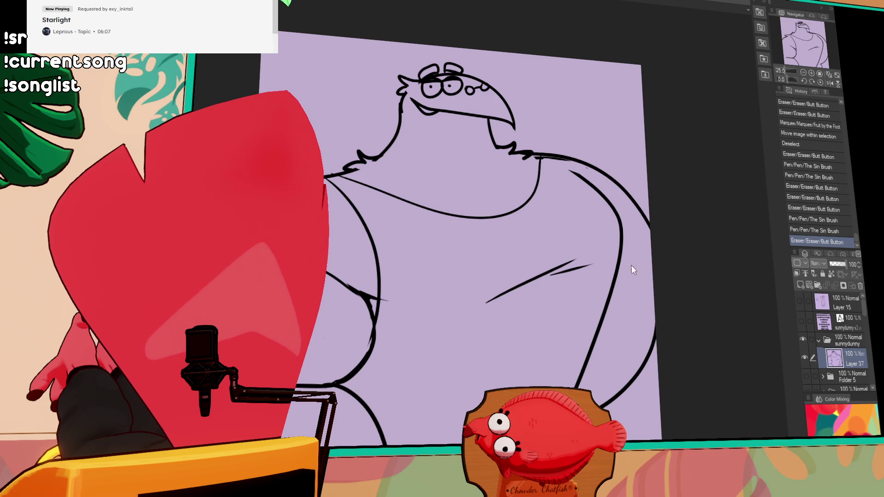
key("ctrl+v")
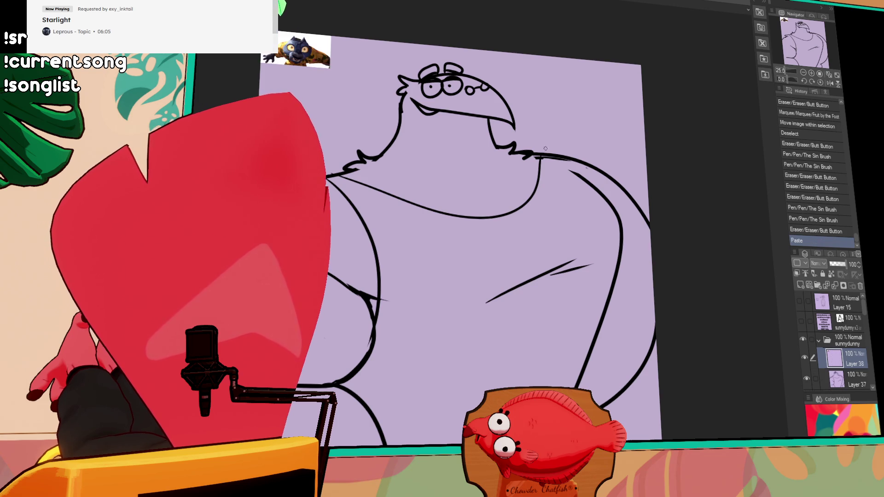
- Zoom and pan across the first pasted cat reference image
scroll(446, 236, "down", 2)
scroll(466, 215, "up", 4)
scroll(466, 216, "up", 2)
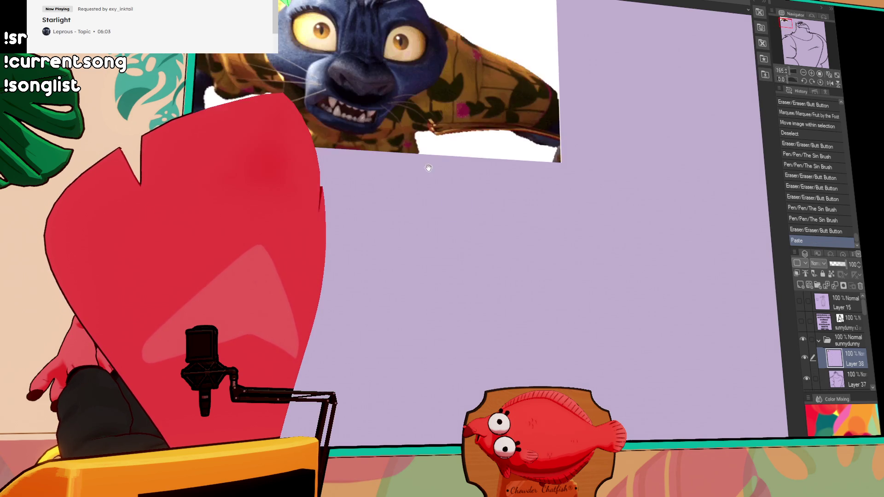
left_click_drag(429, 171, 486, 325)
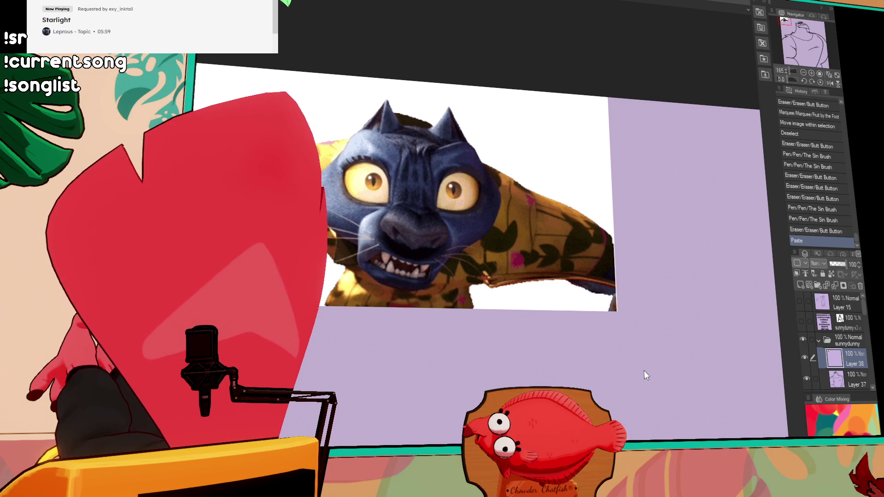
mouse_move(623, 165)
left_mouse_down()
mouse_move(684, 153)
mouse_move(689, 164)
left_mouse_up()
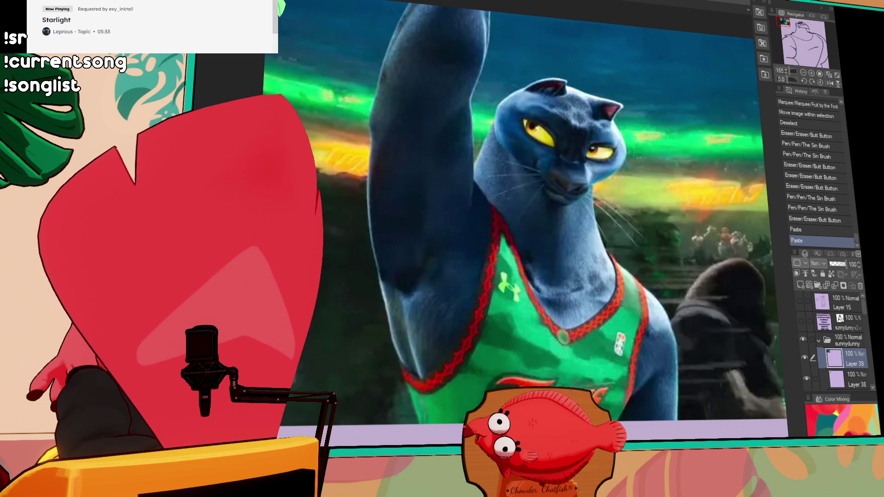
- Paste another cat reference image, check its tail, then move to the Illustration2 document
key("ctrl+v")
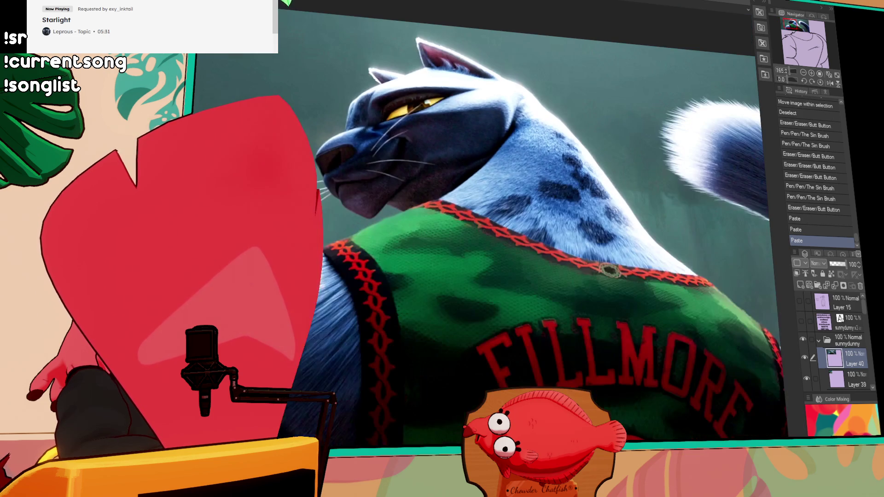
left_click_drag(342, 180, 193, 189)
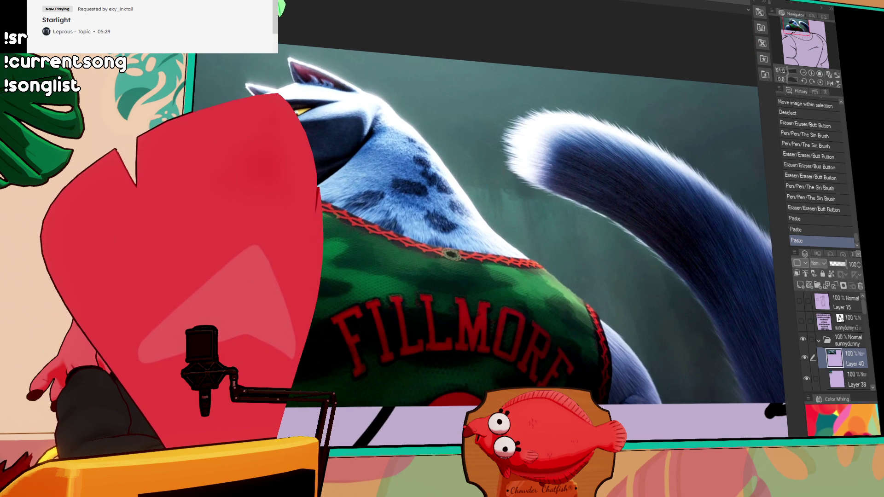
scroll(530, 254, "down", 2)
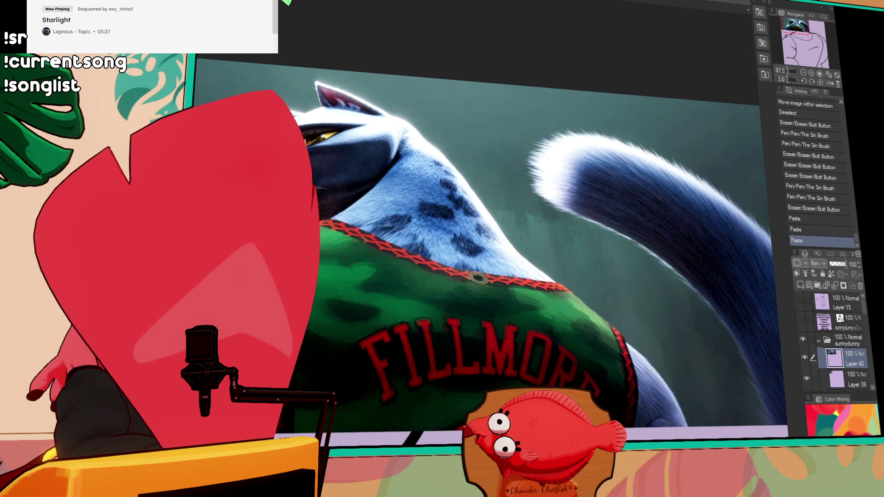
key("ctrl+Tab")
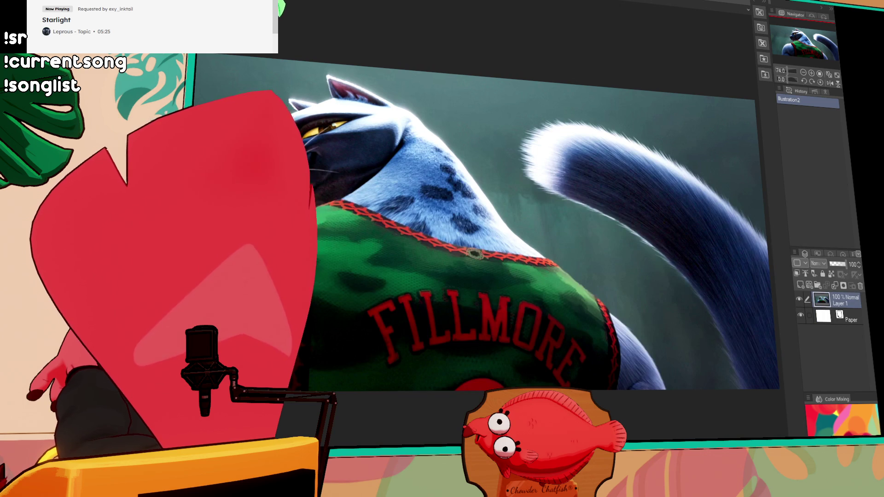
- Enlarge the Illustration2 canvas, adding white margins around the FILLMORE panther image
mouse_move(353, 110)
left_mouse_down()
mouse_move(461, 135)
mouse_move(507, 124)
mouse_move(583, 147)
left_mouse_up()
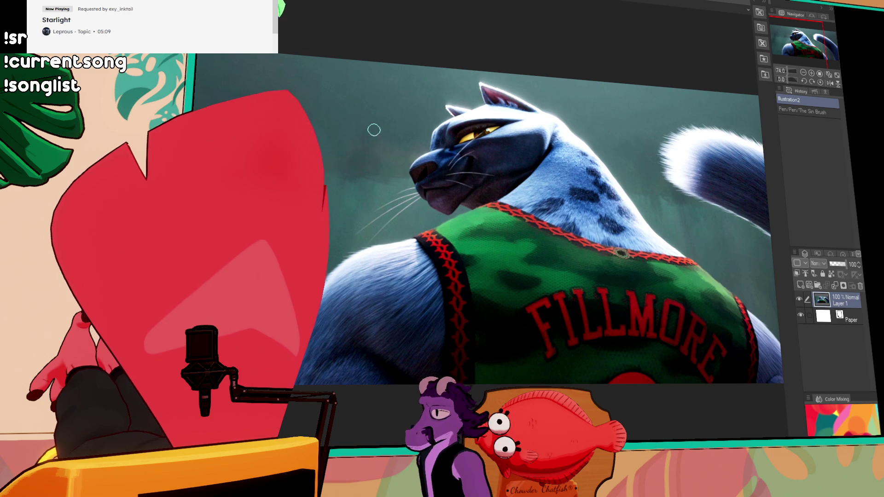
scroll(353, 134, "right", 5)
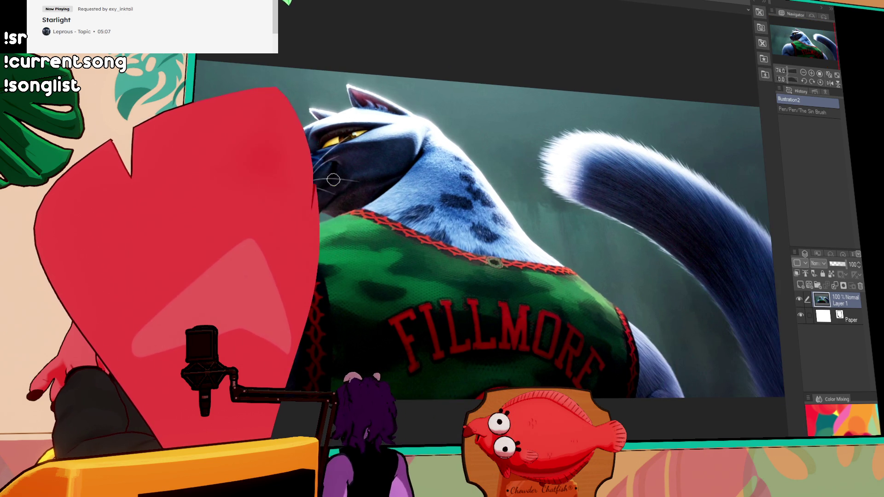
left_click_drag(624, 209, 667, 204)
key("ctrl+a")
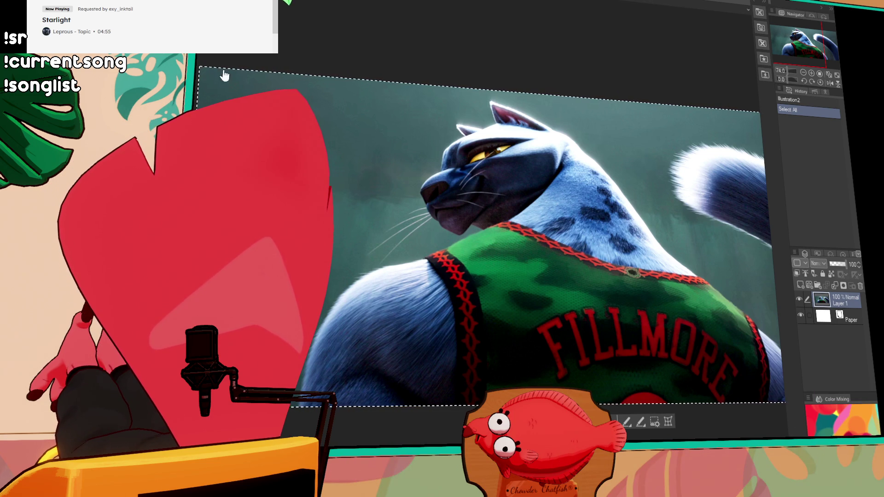
left_click_drag(402, 115, 355, 35)
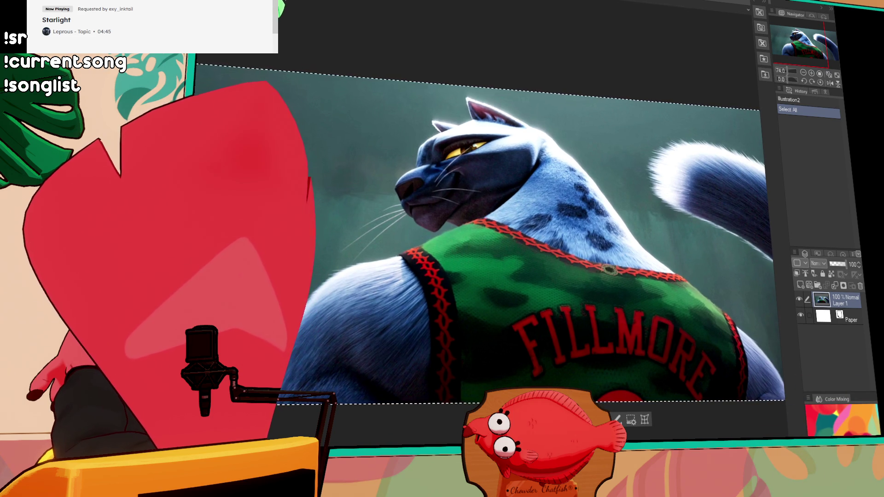
key("ctrl+t")
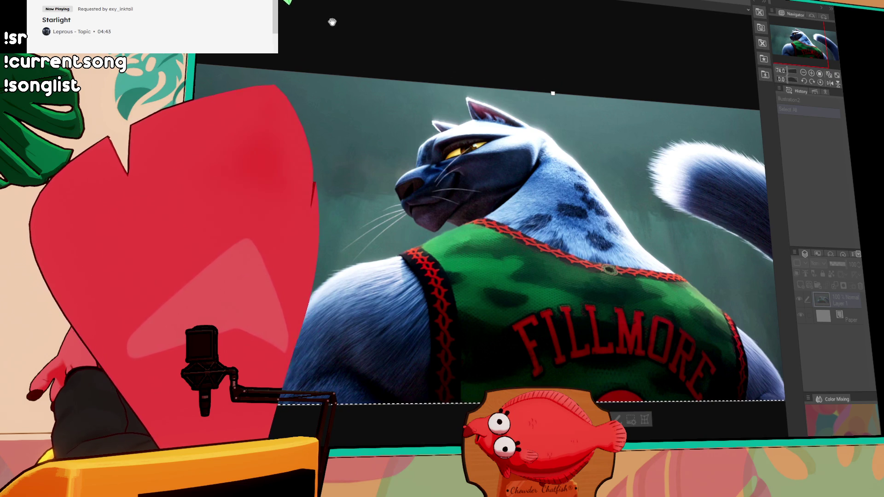
key("Return")
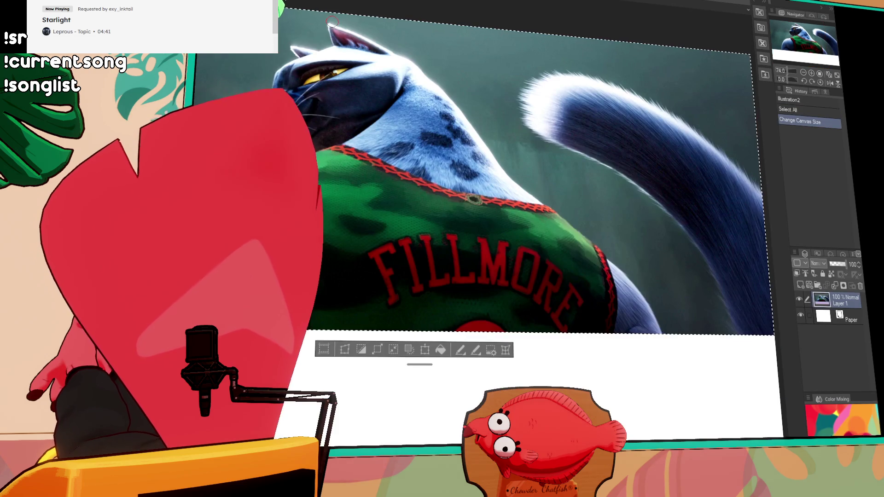
key("ctrl+z")
key("ctrl+d")
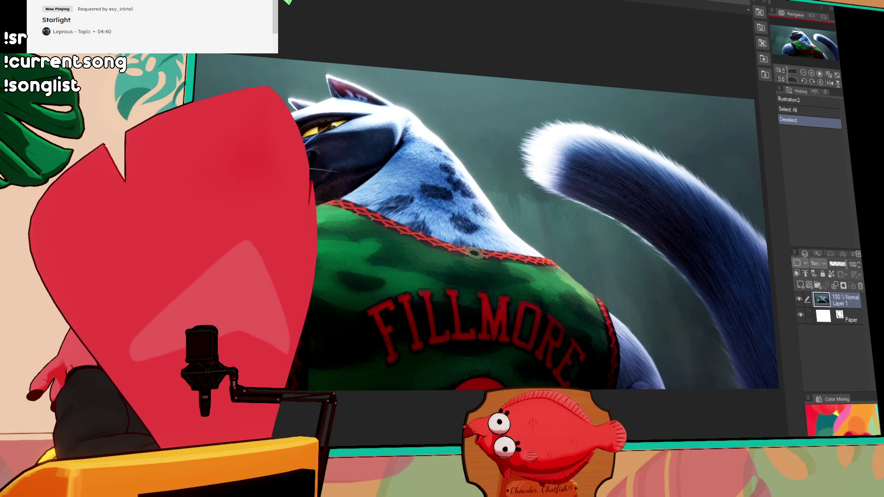
key("ctrl+t")
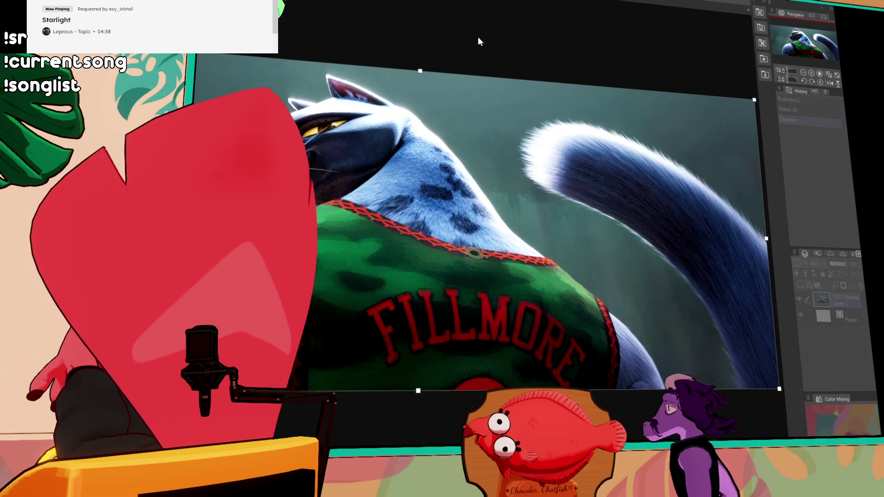
key("Return")
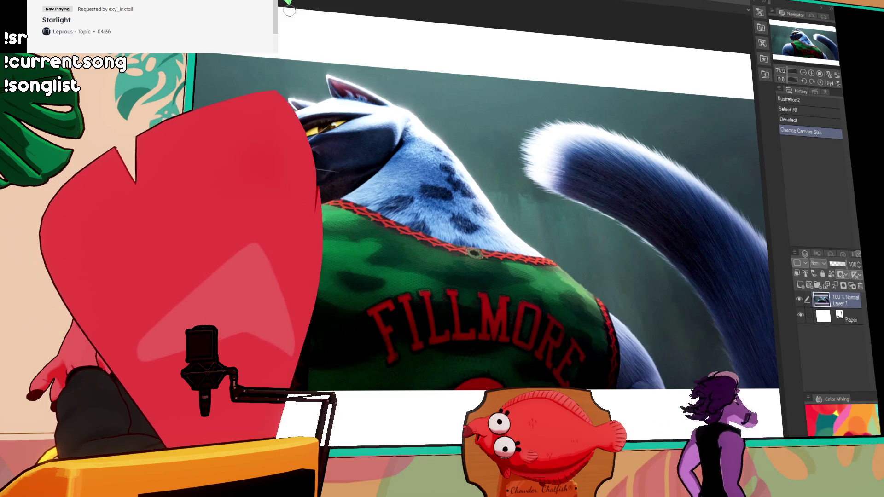
- Add a new layer above Paper and drag a black gradient fill across it
left_click(840, 319)
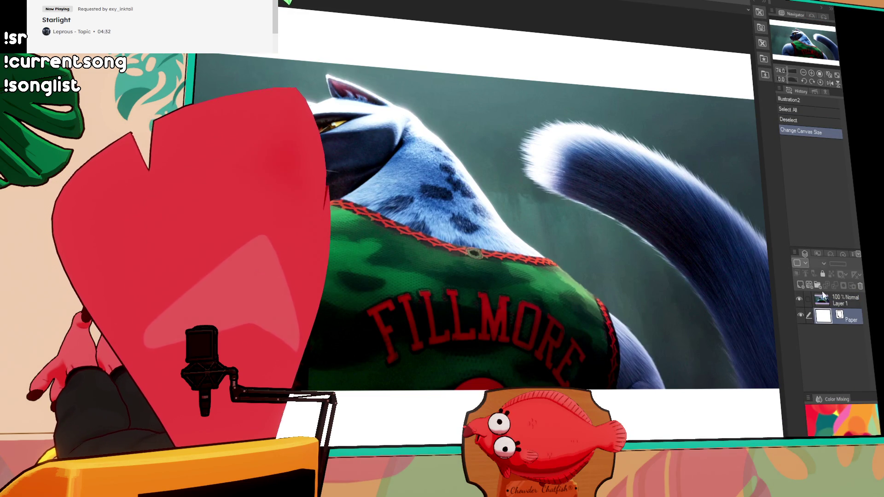
left_click(800, 285)
scroll(515, 306, "down", 2)
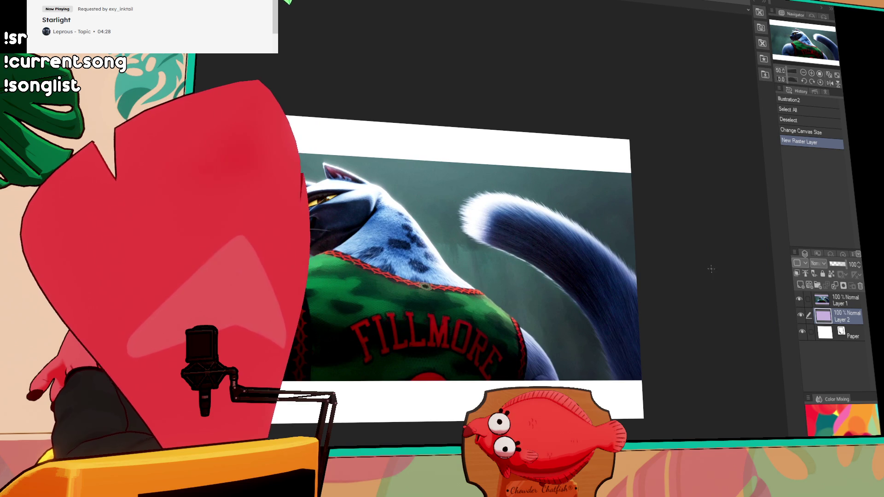
left_click_drag(703, 288, 704, 289)
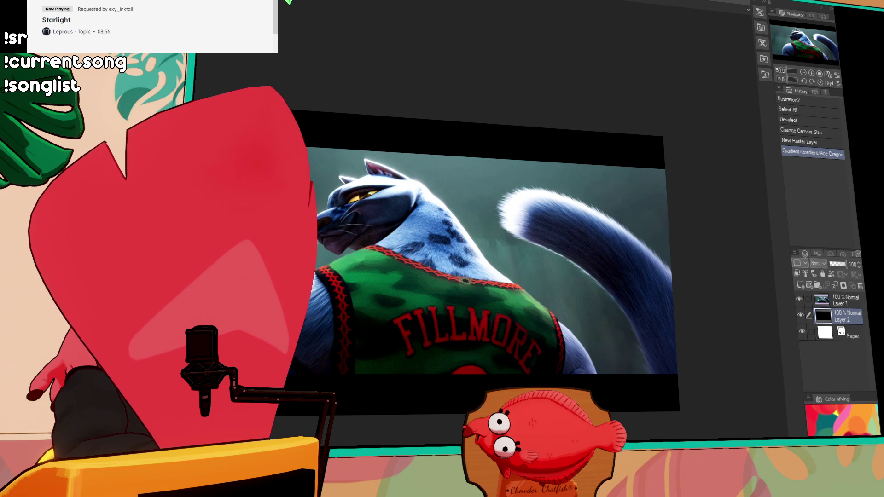
- Delete the spare Layers 39 and 38 from the bird document, then view the MALBECTEAmorning reference
key("ctrl+Tab")
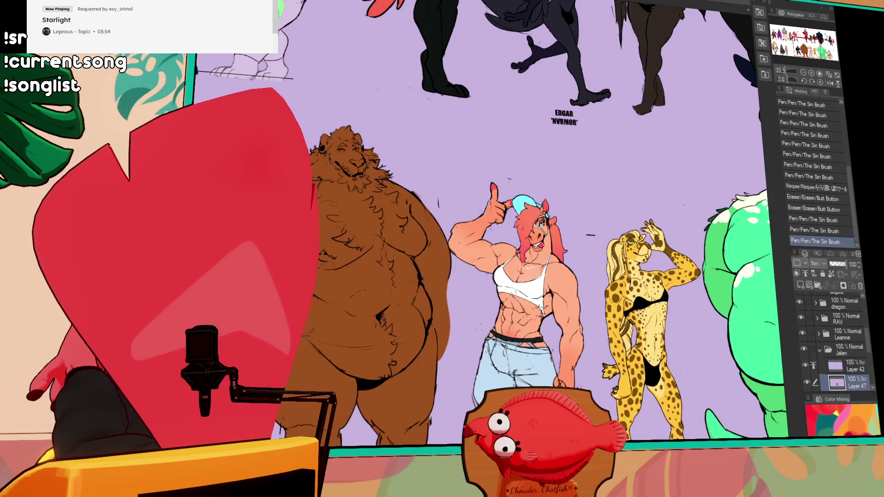
key("ctrl+Tab")
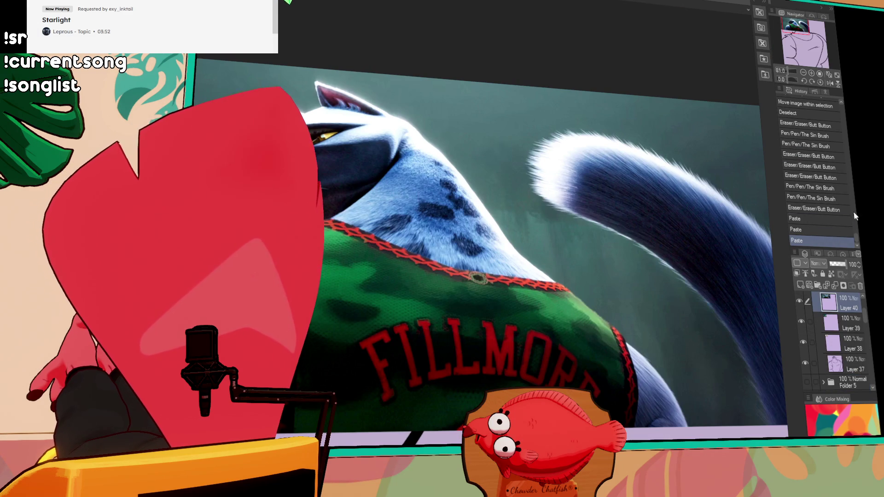
left_click(860, 286)
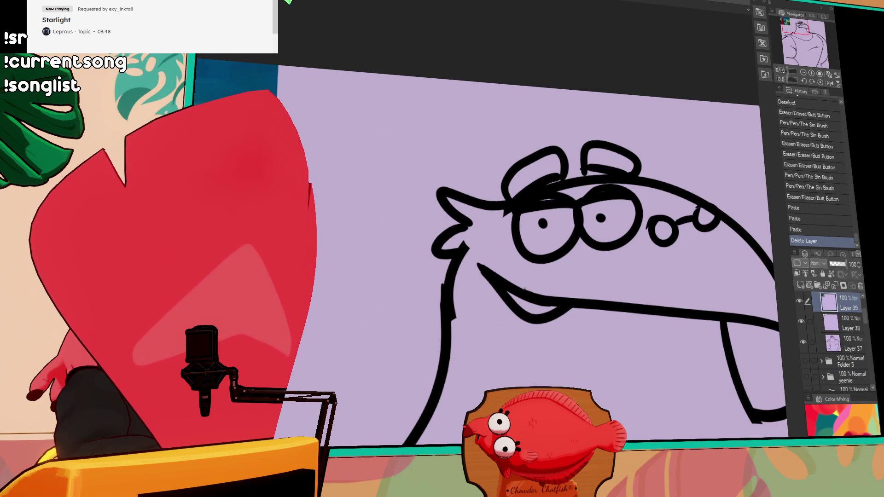
left_click(861, 286)
left_click(860, 286)
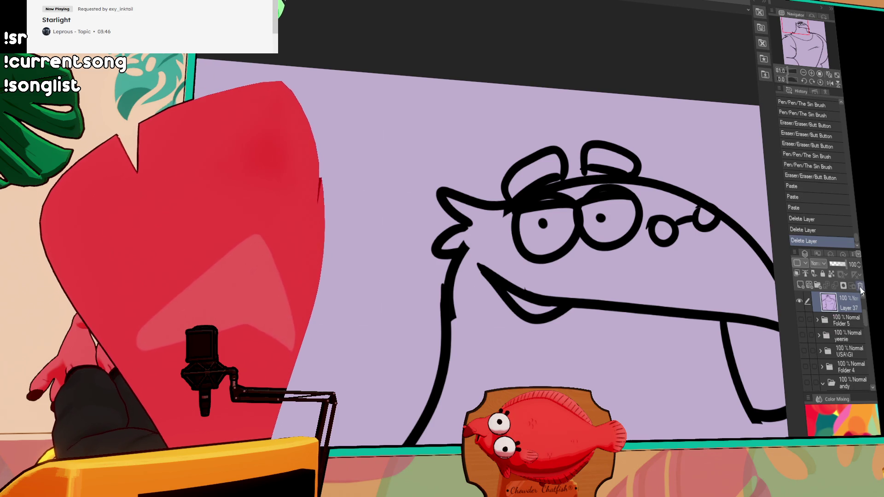
key("ctrl+Tab")
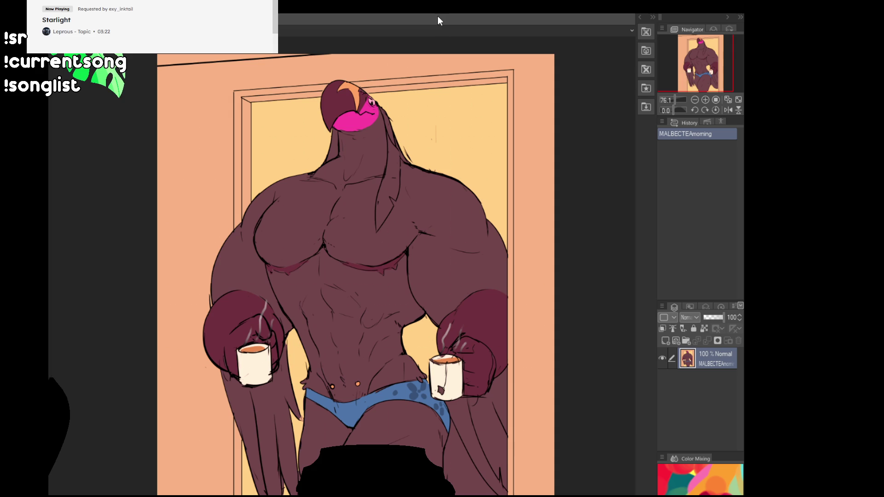
- Pan slightly across the MALBECTEAmorning reference drawing of the bird with mugs
left_click_drag(410, 268, 403, 265)
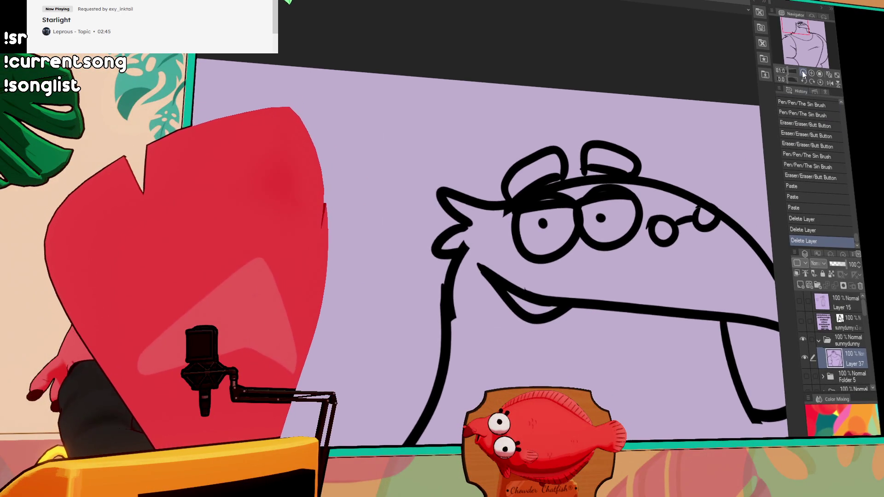
- Create a new blank Layer 38 beneath the Layer 37 line art and make the line art the reference layer
left_click(802, 73)
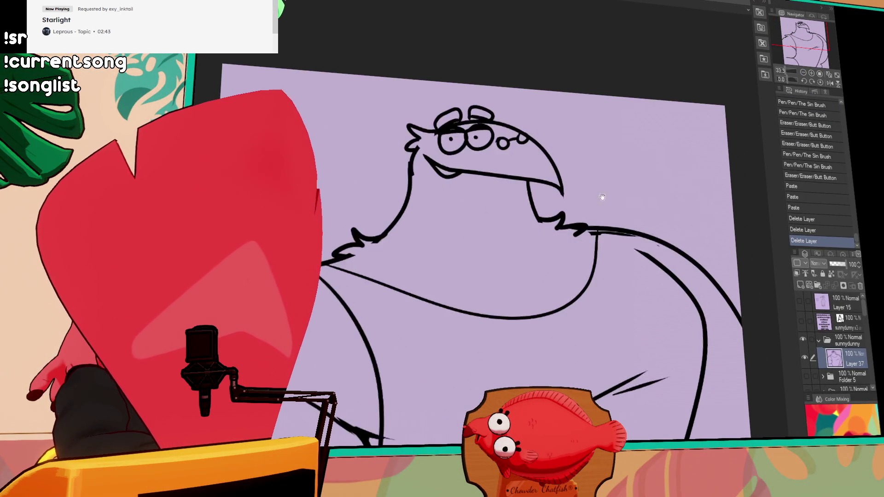
left_click_drag(595, 189, 618, 125)
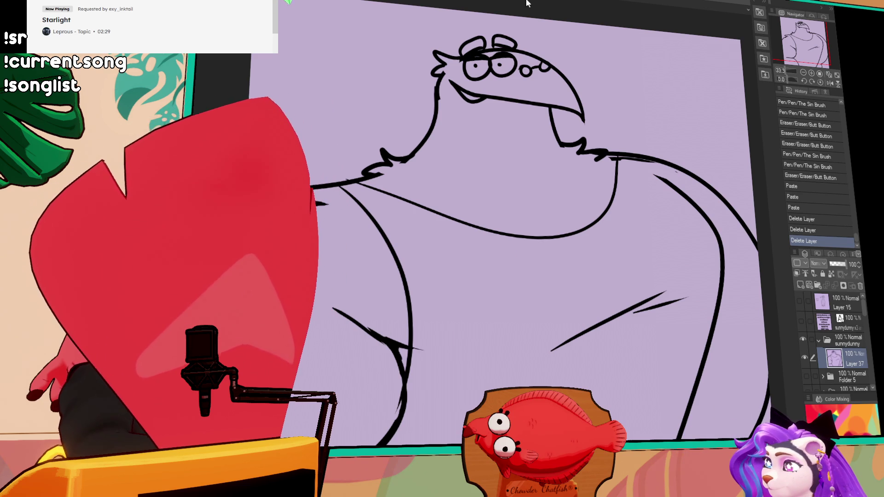
left_click_drag(636, 227, 624, 182)
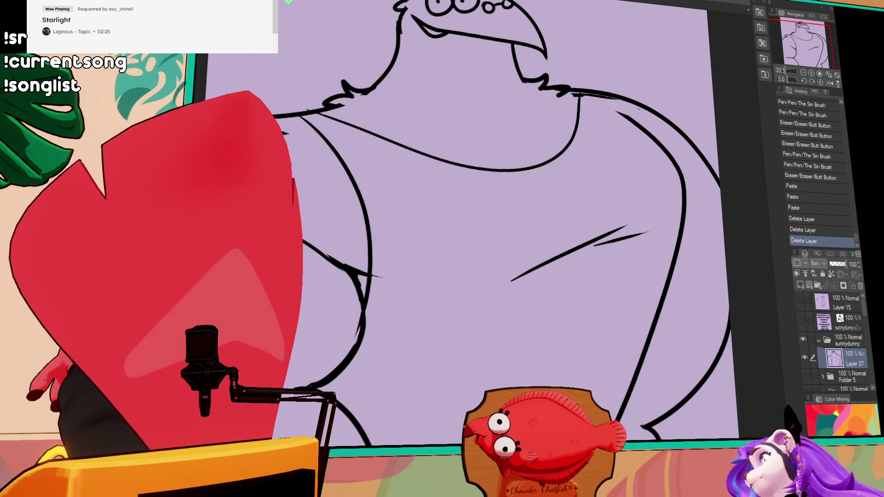
left_click(809, 285)
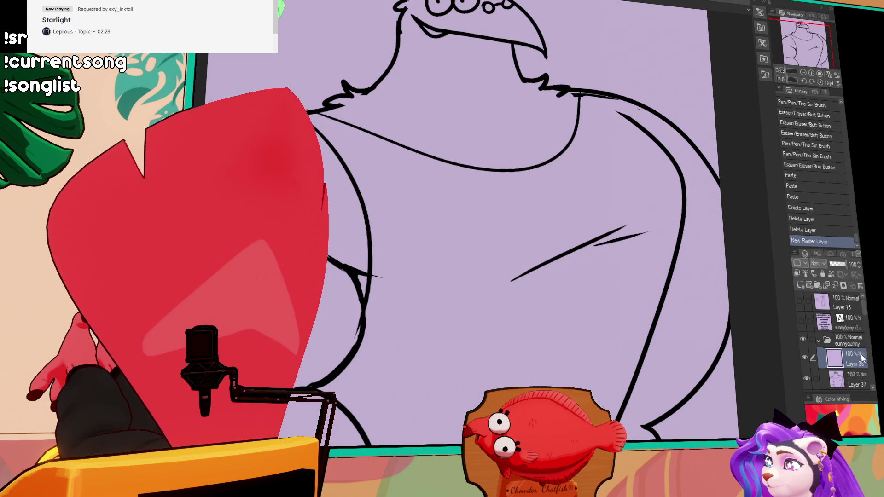
left_click_drag(863, 359, 857, 385)
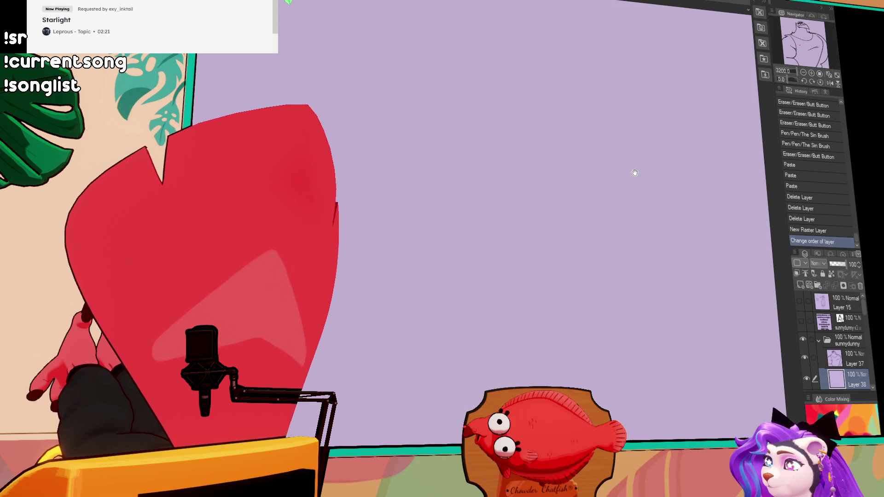
key("ctrl+0")
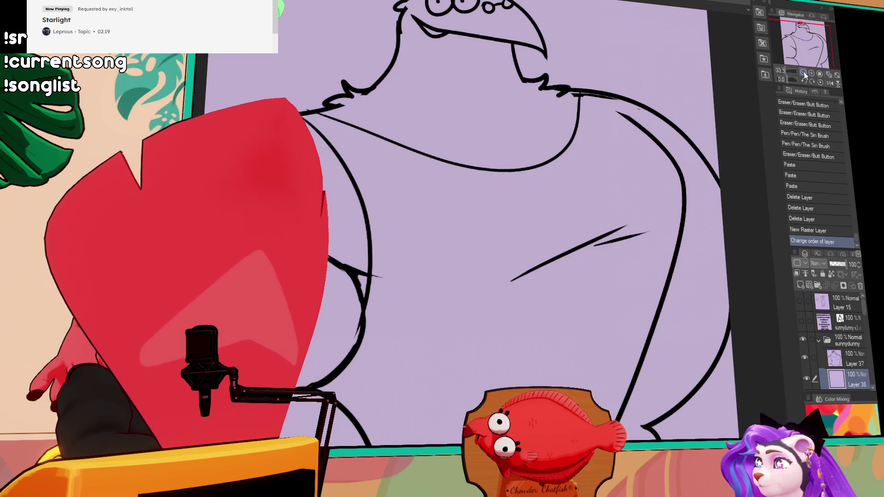
left_click_drag(725, 119, 717, 171)
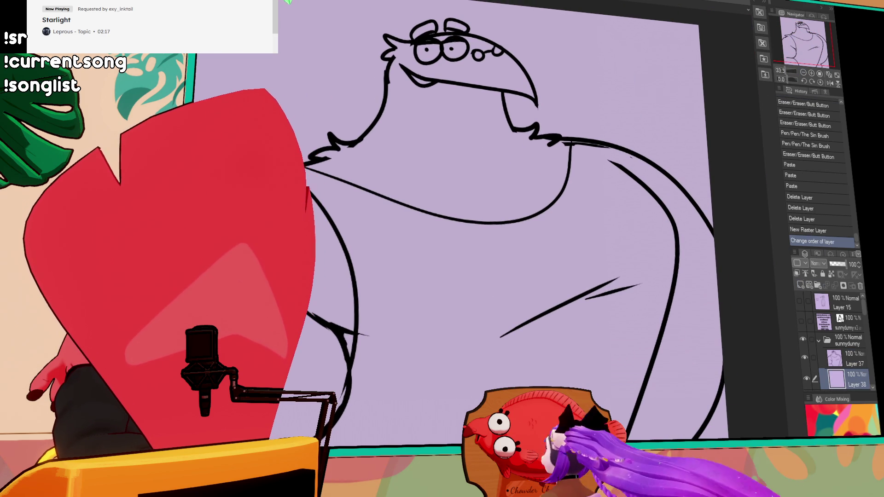
left_click(804, 72)
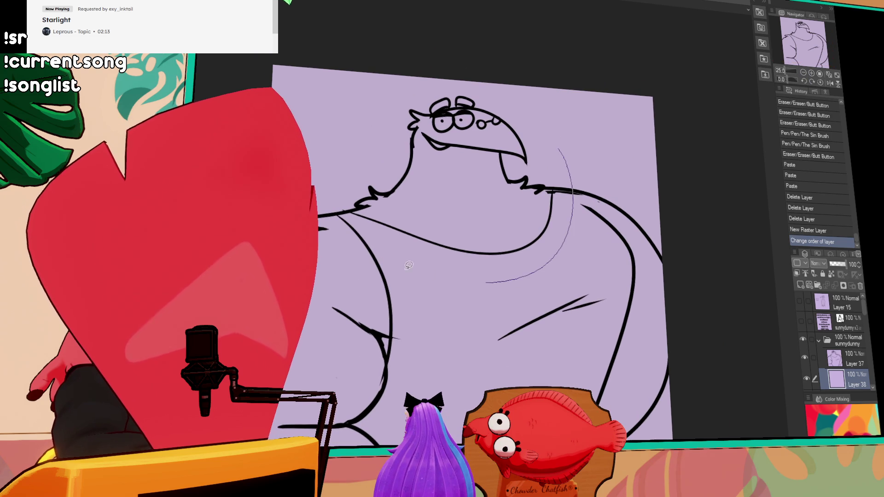
left_click(849, 359)
- With Layer 37 as reference, lasso-fill the bird's head and left arm purple on Layer 38
left_click(805, 274)
left_click(852, 379)
left_click_drag(573, 159, 581, 189)
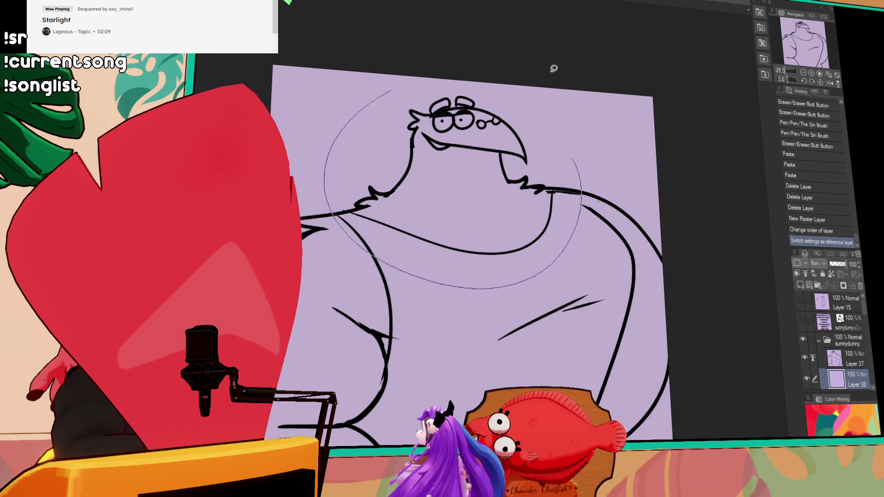
left_click_drag(508, 50, 369, 106)
scroll(493, 229, "down", 3)
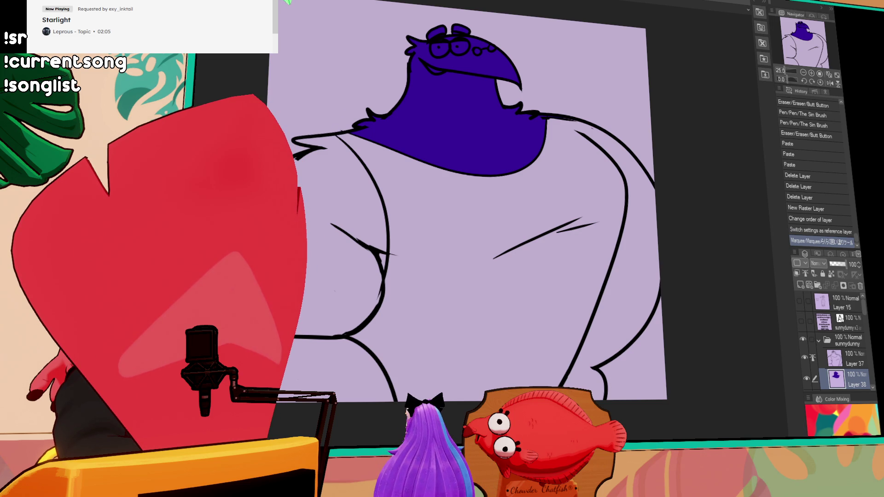
scroll(592, 150, "up", 1)
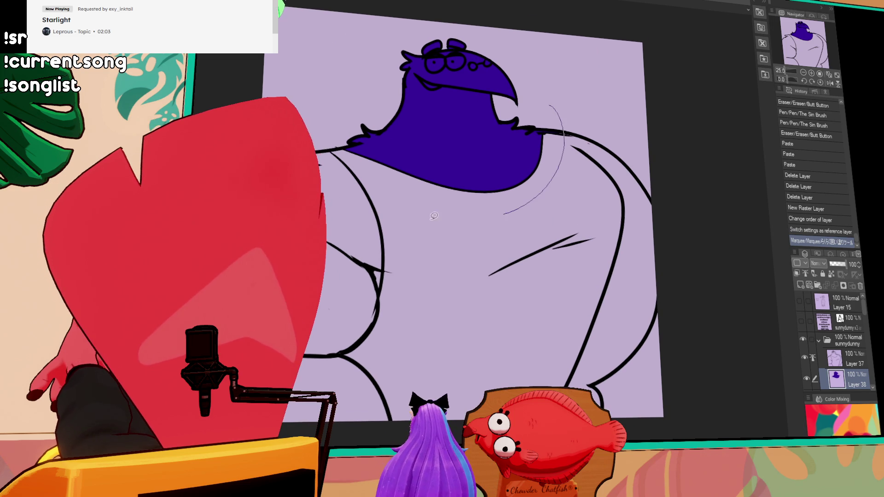
left_click_drag(562, 25, 426, 27)
scroll(601, 227, "down", 1)
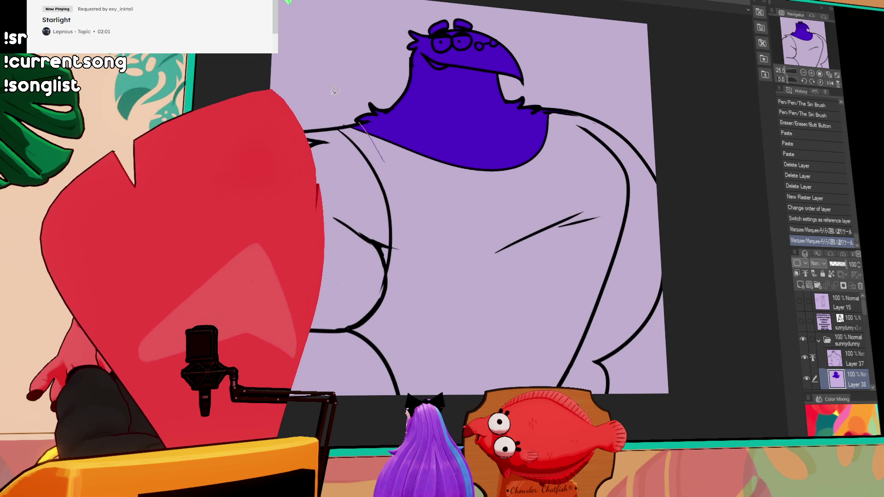
left_click_drag(384, 161, 295, 103)
- Close the right shoulder outline and fill the right shoulder purple
mouse_move(694, 155)
left_mouse_down()
mouse_move(656, 415)
mouse_move(678, 317)
left_mouse_up()
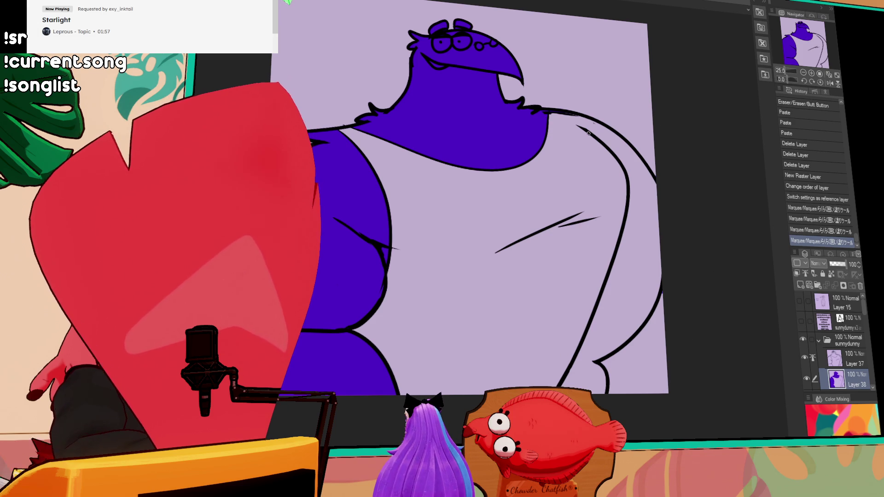
left_click_drag(562, 115, 583, 126)
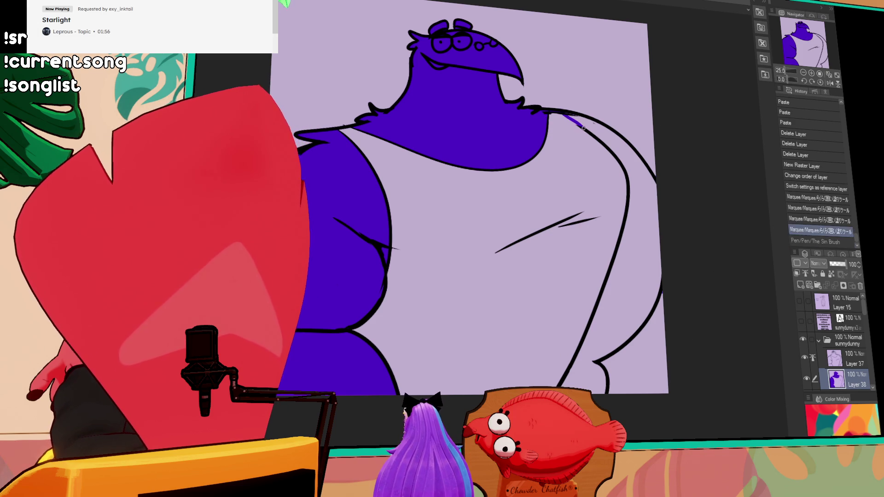
left_click(644, 198)
left_click(646, 210)
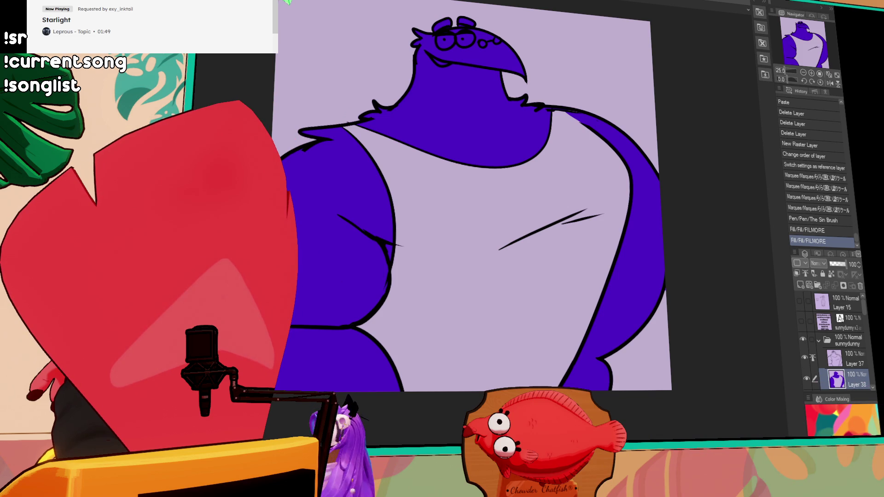
- Fill the mouth orange, the eyes white and both eyebrows light grey
left_click(437, 61)
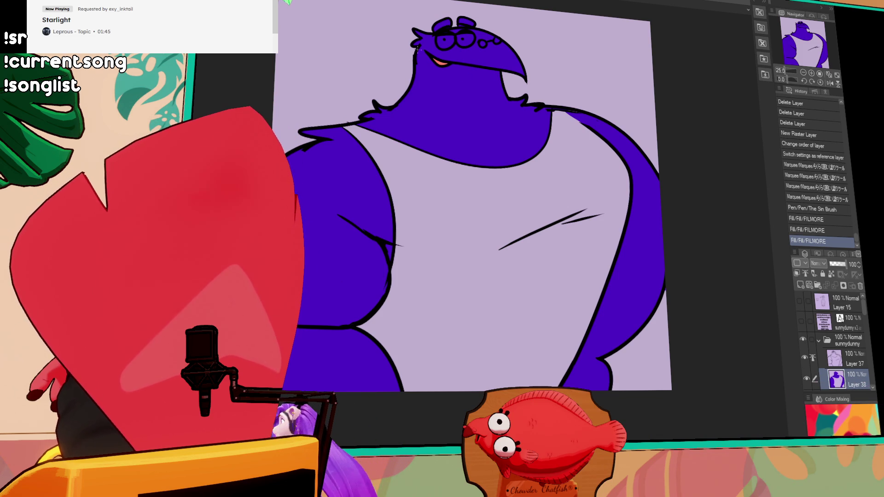
left_click(446, 41)
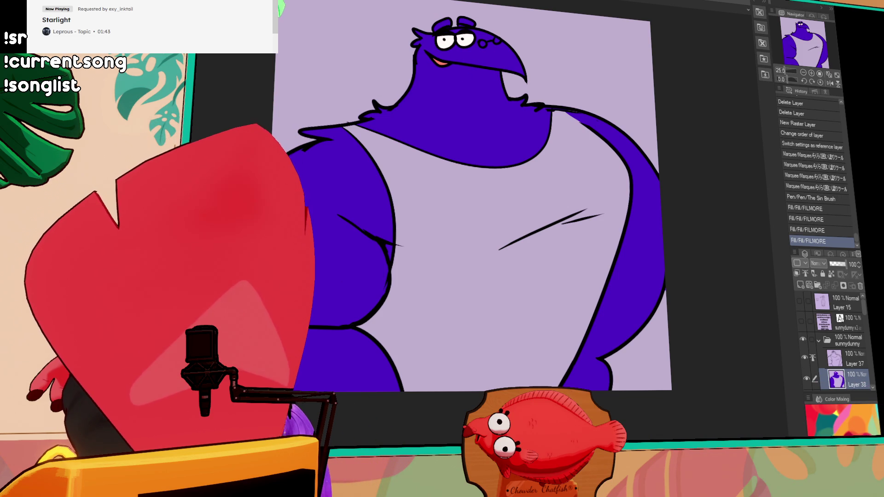
left_click(452, 16)
left_click(466, 21)
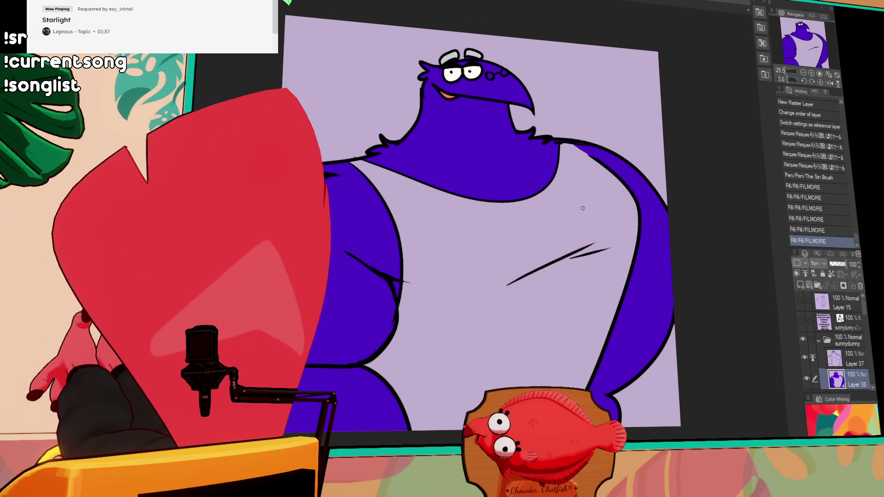
- Hide the line art to check the fills and recolour the body a darker purple
scroll(589, 228, "down", 2)
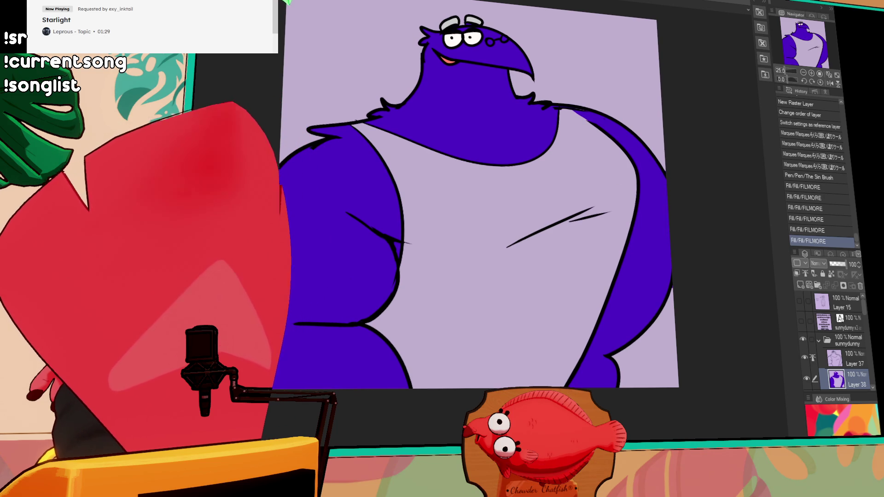
left_click(803, 357)
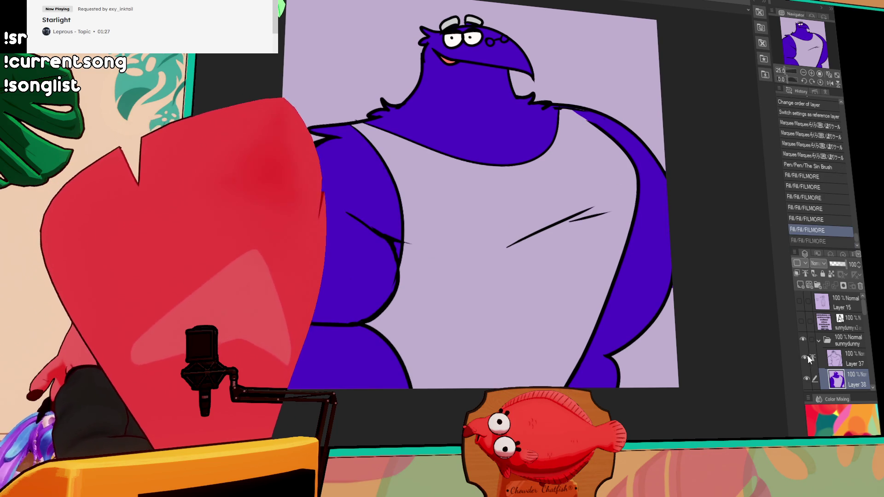
key("ctrl+z")
left_click(490, 135)
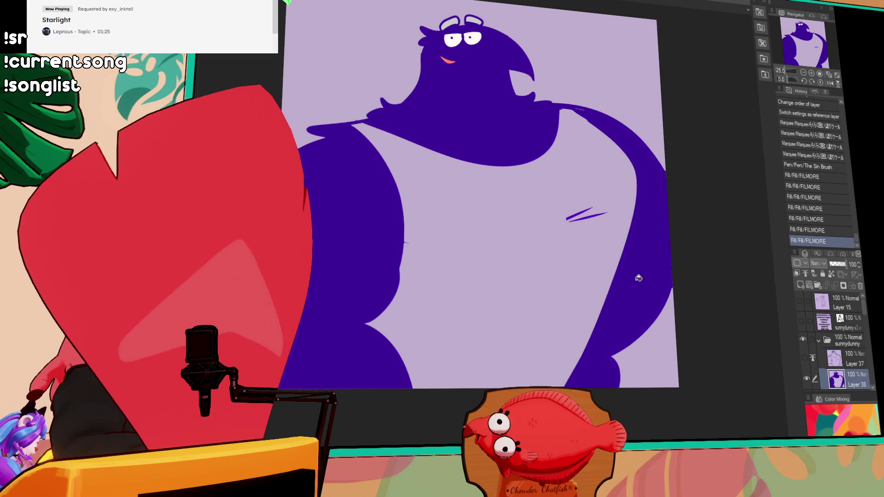
left_click(631, 253)
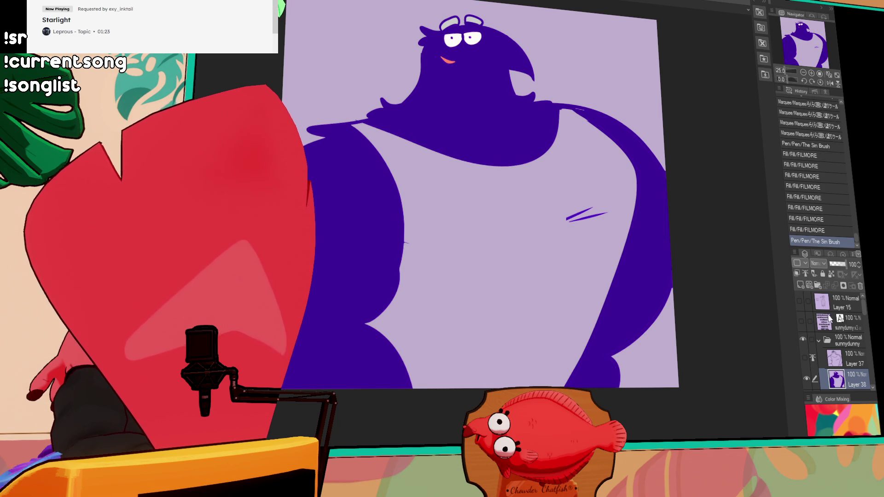
left_click(804, 358)
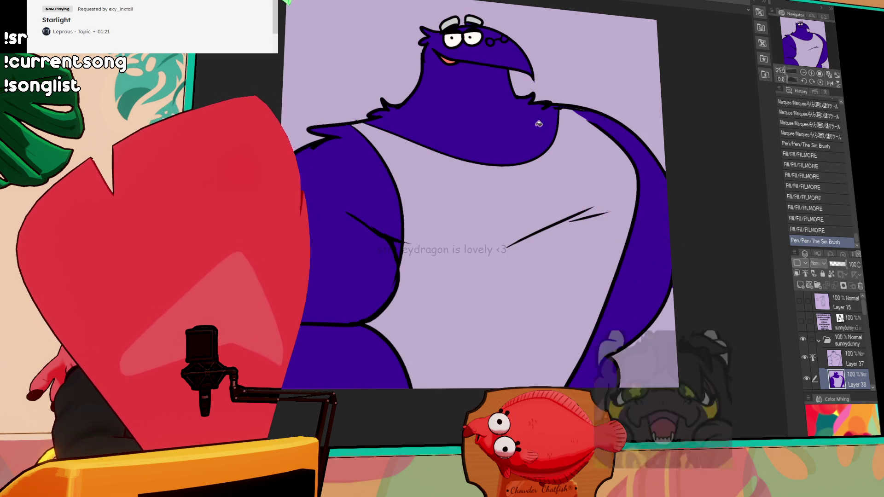
left_click_drag(686, 257, 661, 281)
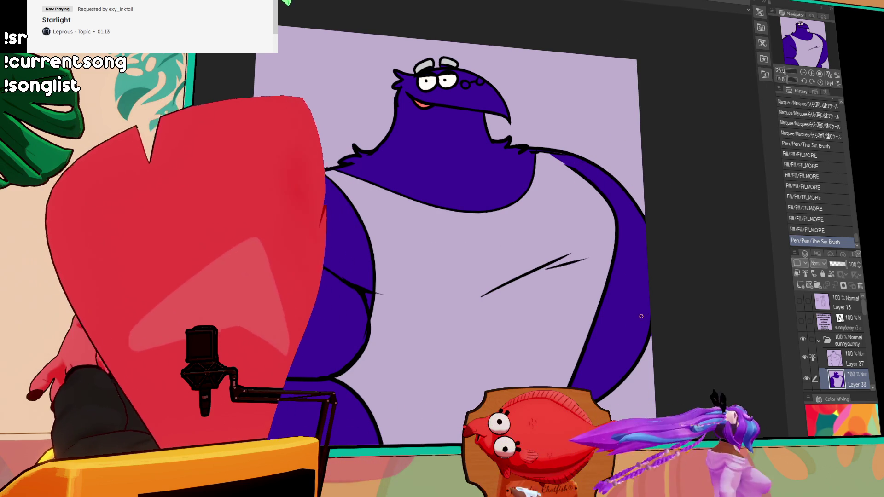
- Hide the current bird's folder and reveal the chai folder's red bird artwork
left_click(820, 343)
left_click(804, 339)
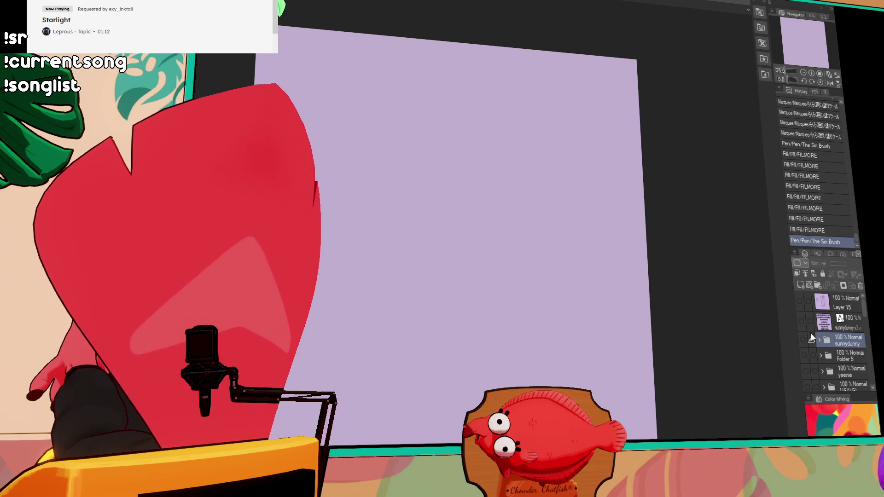
scroll(868, 357, "down", 5)
scroll(866, 364, "down", 10)
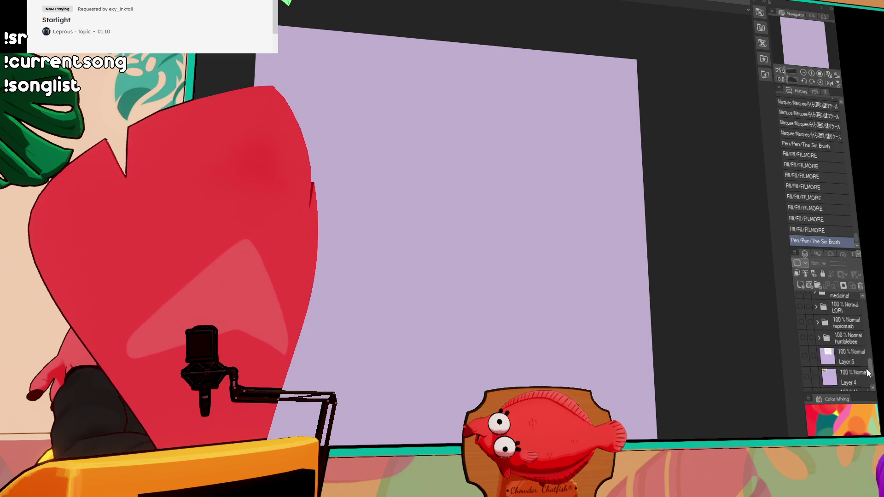
left_click(807, 369)
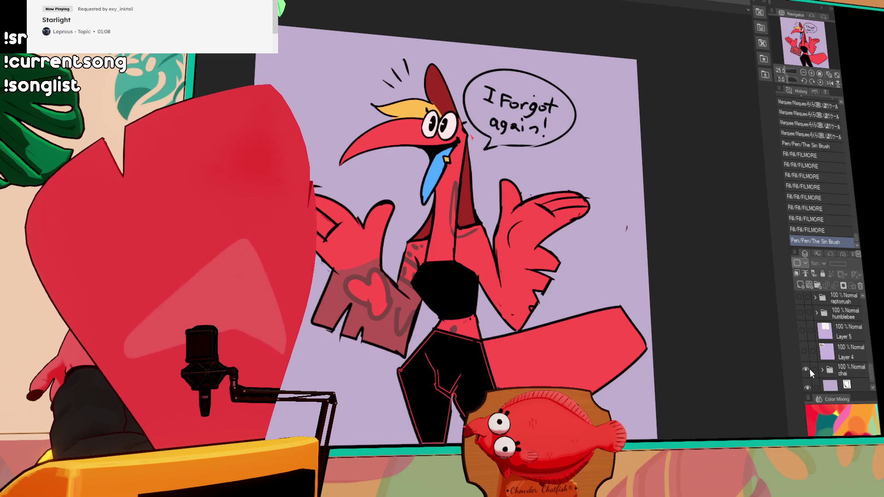
left_click_drag(707, 378, 730, 381)
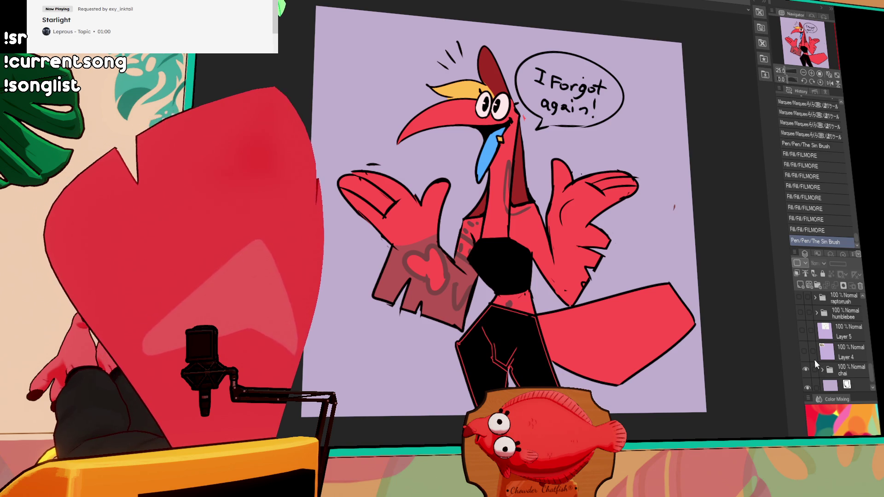
- Hide the chai folder, briefly check Layer 15, and show the sunnydunny folder
left_click(806, 369)
left_click_drag(871, 371, 866, 306)
left_click(799, 301)
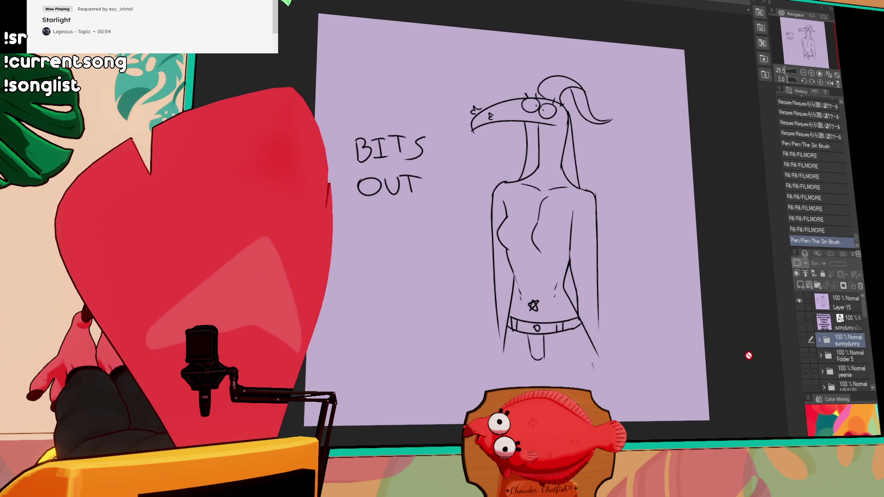
left_click(799, 301)
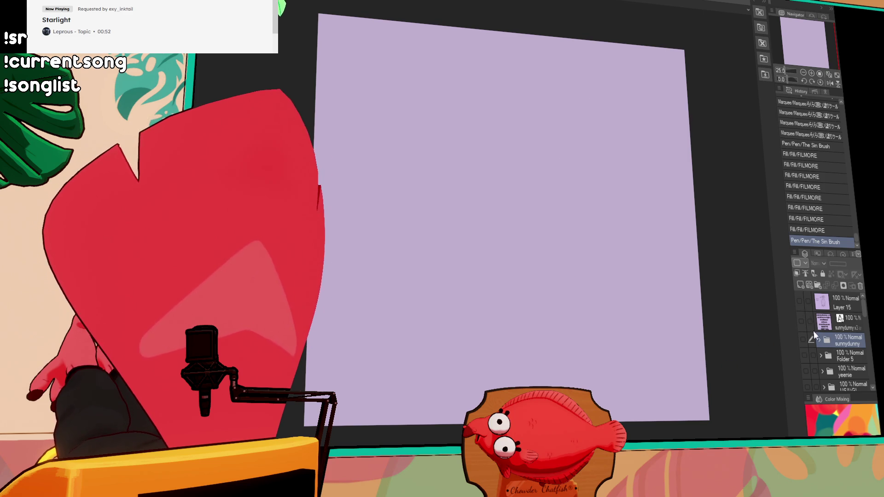
left_click(803, 340)
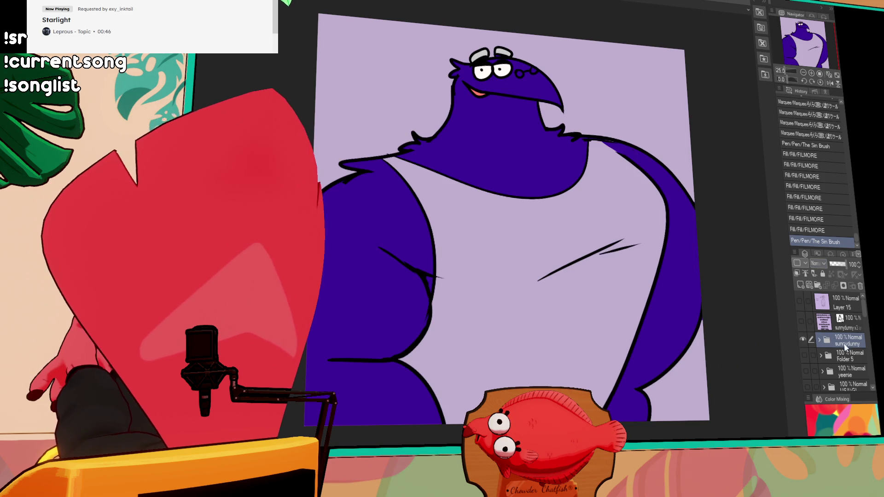
- On Layer 38 in the sunnydunny folder, bucket-fill the tank top dark grey-black
left_click(819, 341)
left_click(851, 362)
left_click(852, 380)
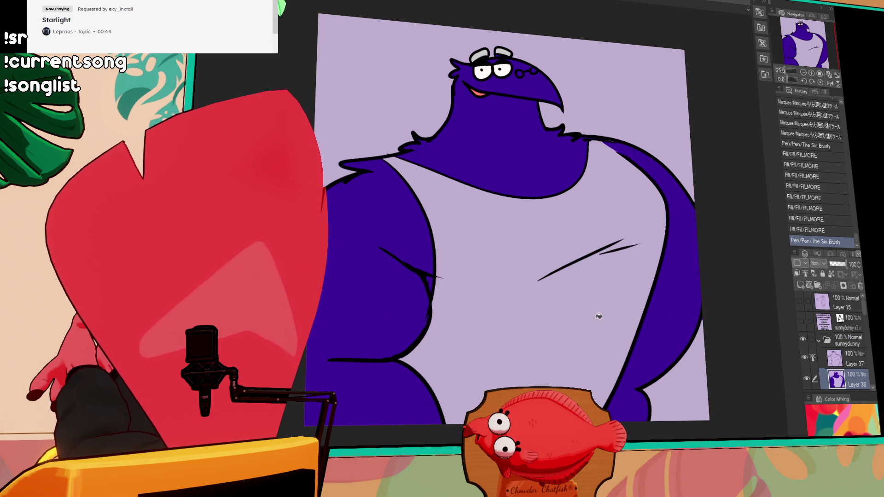
left_click(617, 332)
left_click_drag(694, 314, 686, 324)
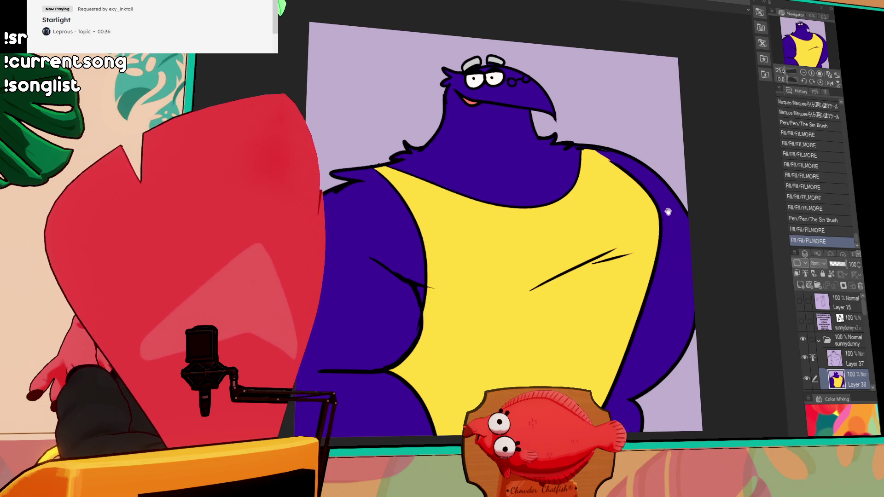
left_click_drag(667, 209, 660, 218)
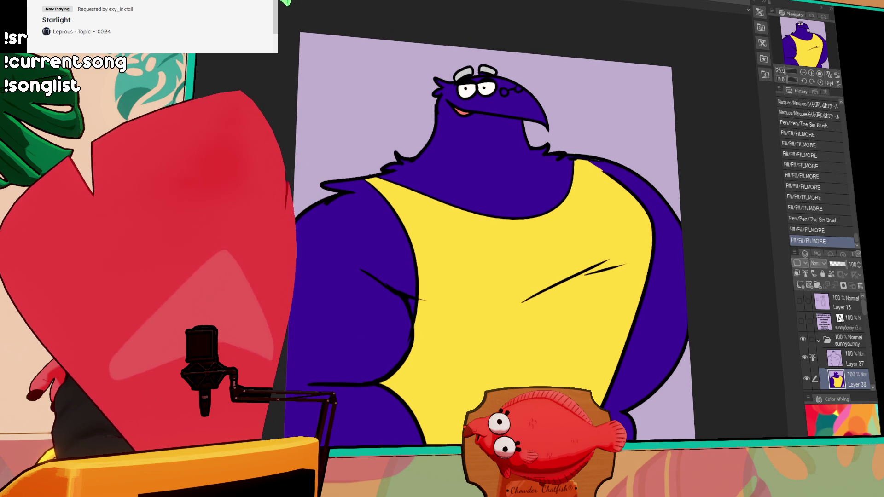
left_click(575, 203)
left_click_drag(671, 206, 677, 210)
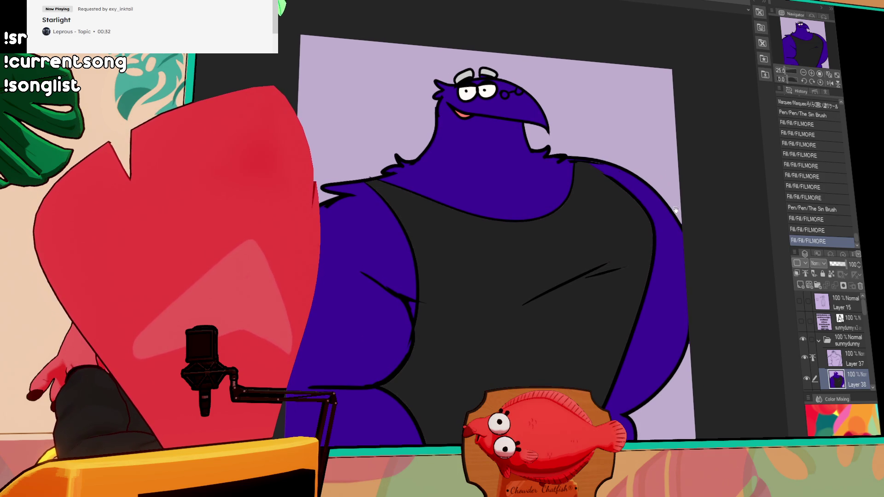
- Brush a crease stroke across the chest, then zoom in and select the head and neck area
left_click_drag(554, 278, 617, 267)
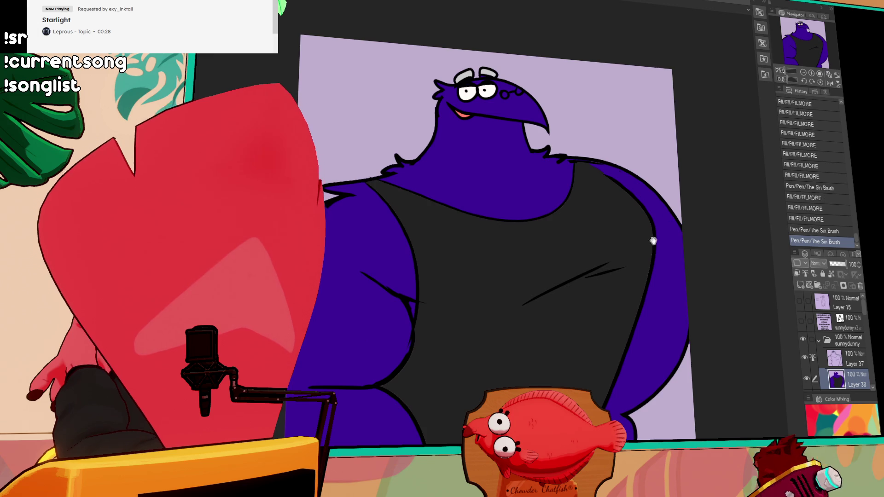
scroll(652, 230, "up", 1)
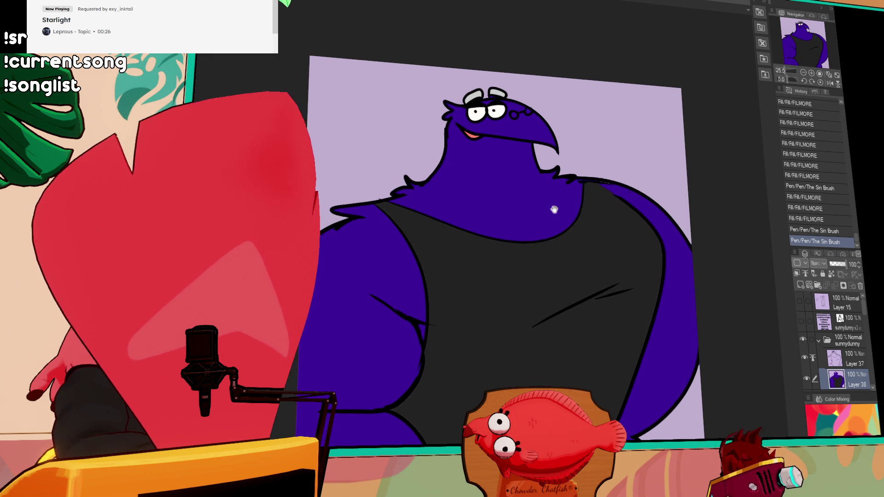
scroll(554, 207, "up", 1)
left_click_drag(580, 218, 588, 216)
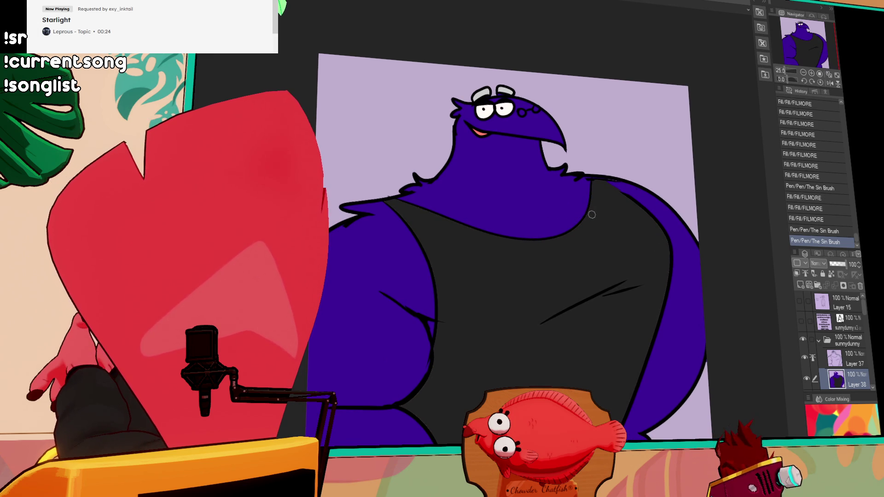
scroll(568, 200, "up", 1)
scroll(548, 175, "up", 1)
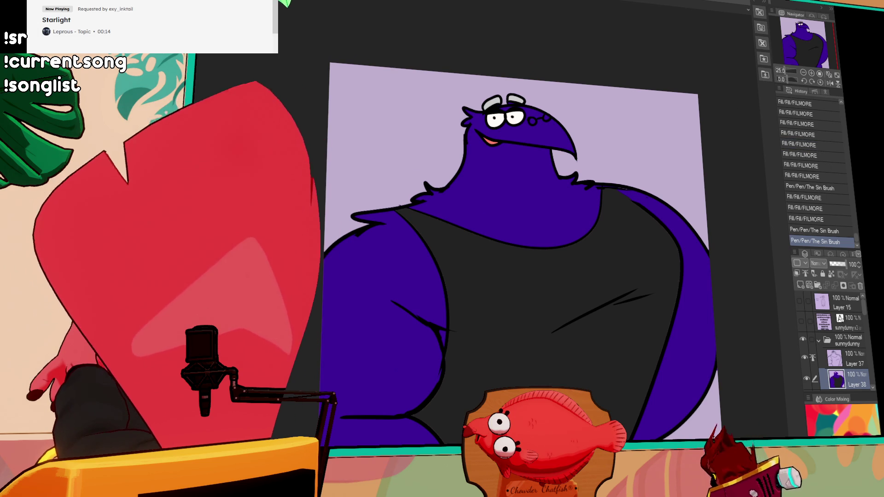
scroll(544, 207, "up", 2)
left_click(542, 157)
- Paint dark shading across the beak beneath the eye inside the head selection
left_click_drag(537, 154, 530, 171)
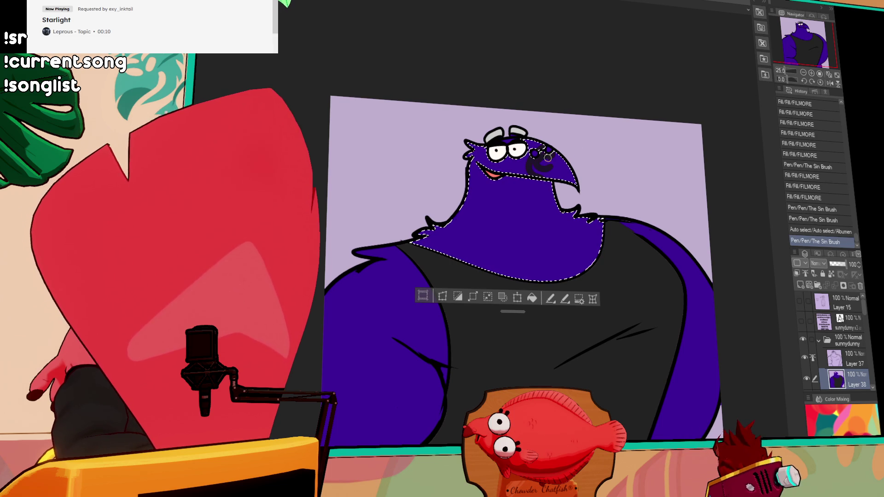
mouse_move(551, 173)
left_mouse_down()
mouse_move(539, 167)
mouse_move(541, 176)
mouse_move(609, 194)
left_mouse_up()
key("ctrl+d")
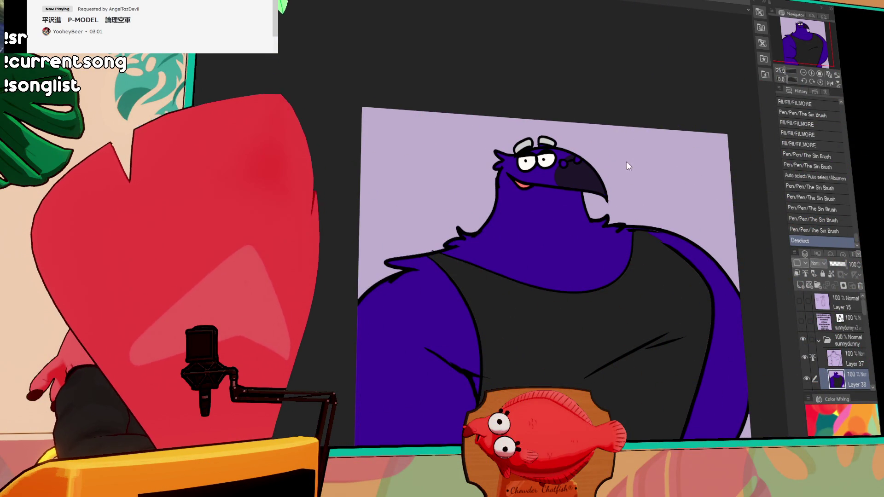
- Add dark strokes and fills to the lower body beneath the tank top, closing small gaps
left_click_drag(516, 253, 518, 115)
left_click_drag(365, 301, 428, 314)
left_click(428, 314)
left_click(430, 311)
left_click_drag(703, 262, 616, 222)
left_click_drag(576, 297, 591, 300)
left_click(587, 307)
left_click(587, 307)
left_click_drag(644, 29, 648, 144)
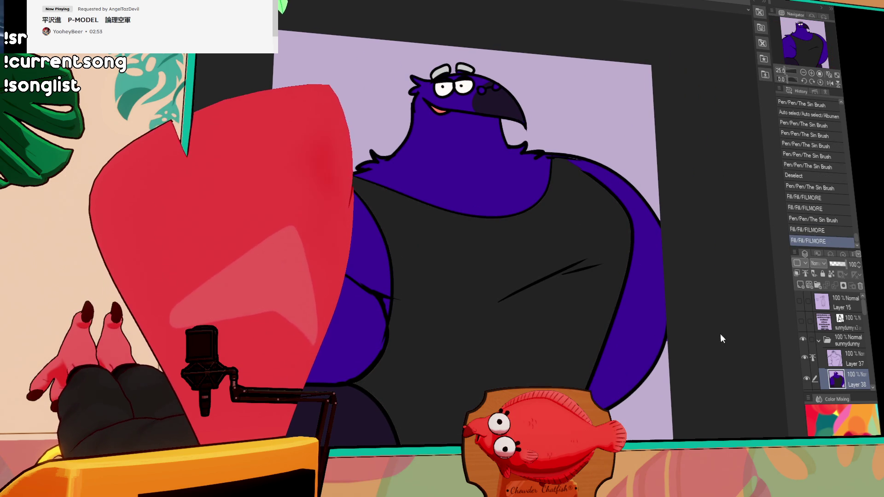
left_click_drag(666, 166, 662, 190)
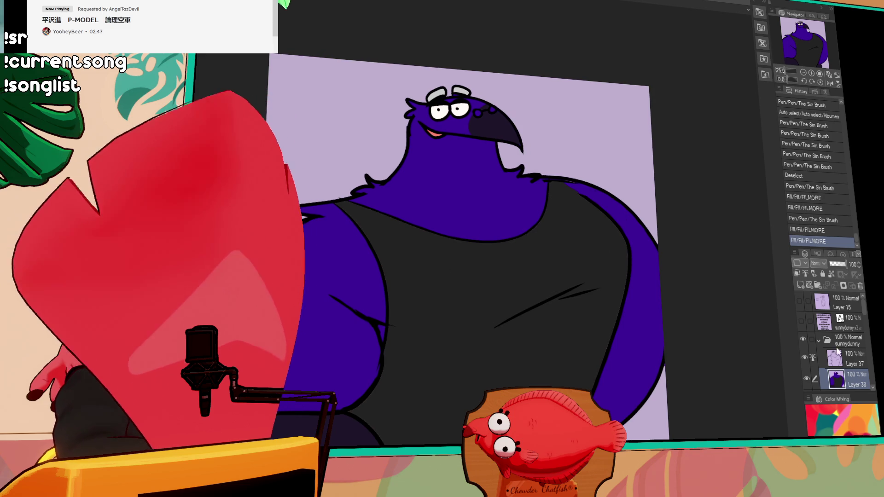
- Bucket-fill the bird's body a darker purple with the Layer 37 line art temporarily hidden
left_click(805, 358)
left_click(500, 196)
left_click(805, 358)
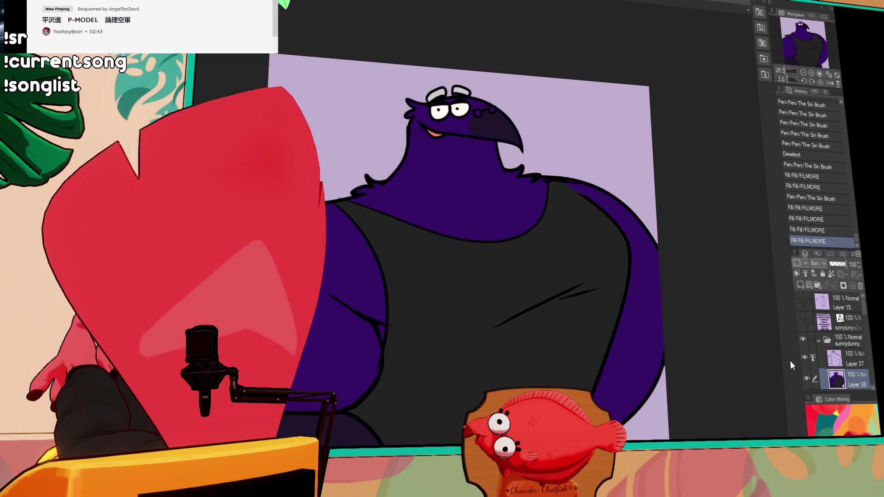
left_click_drag(734, 368, 717, 365)
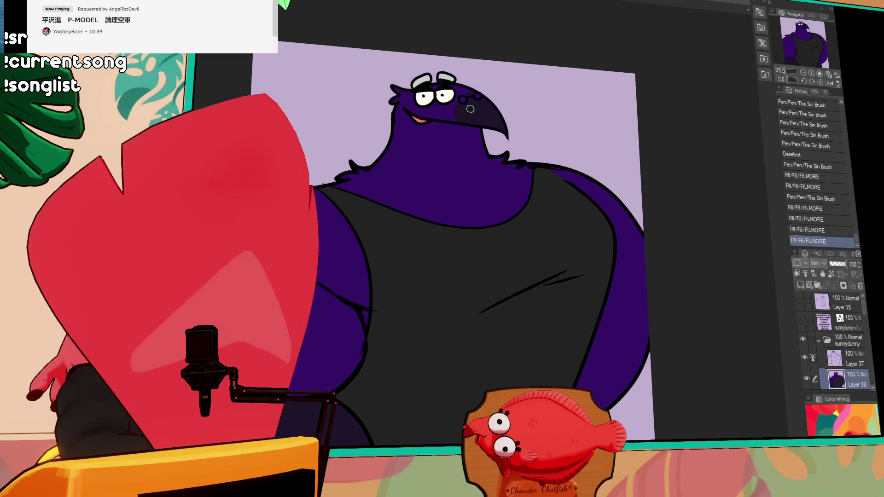
- Pen small detail strokes around the bird's eye and beak
left_click(421, 112)
key("ctrl+z")
left_click(451, 112)
left_click(456, 106)
left_click(449, 110)
left_click(457, 107)
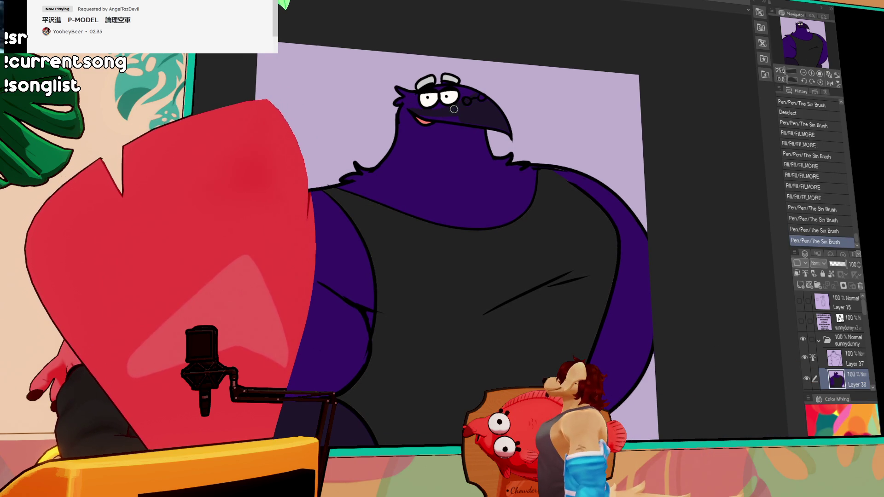
left_click(461, 116)
left_click(452, 121)
left_click(447, 123)
left_click(446, 125)
left_click(453, 121)
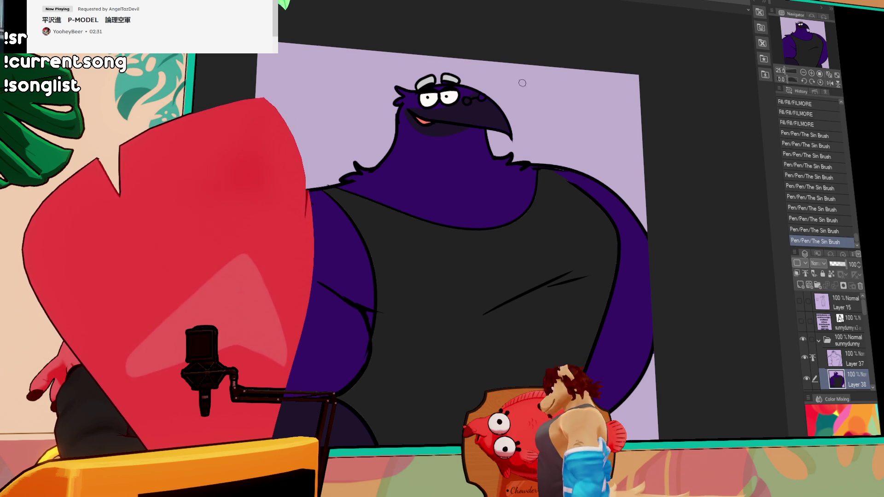
- Fill two white eye highlights, then merge the Layer 37 line art into the colour layer
left_click_drag(611, 233, 689, 193)
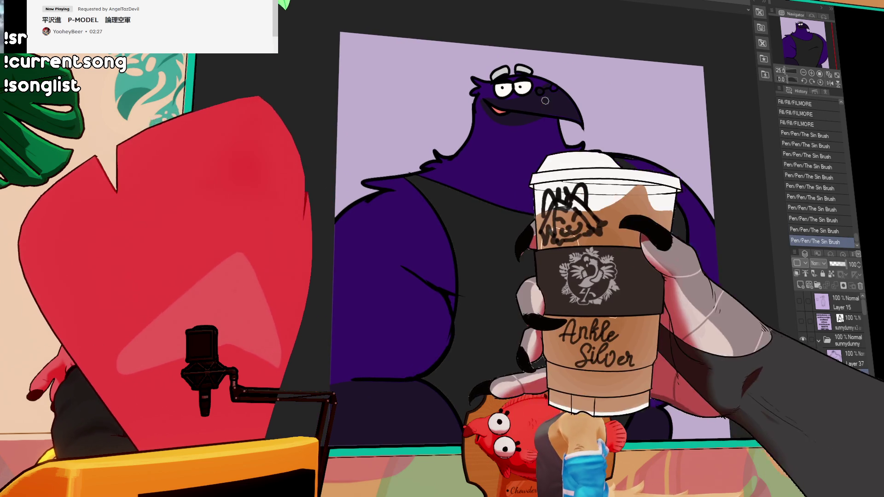
left_click(541, 89)
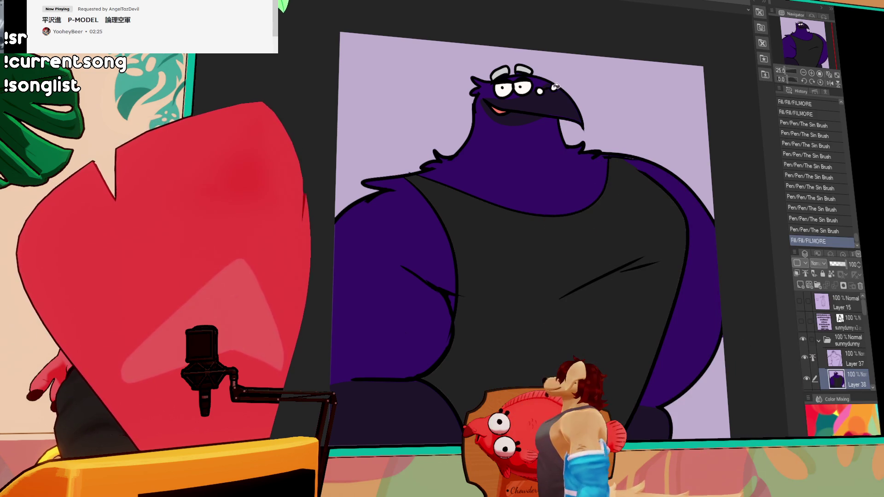
left_click(554, 86)
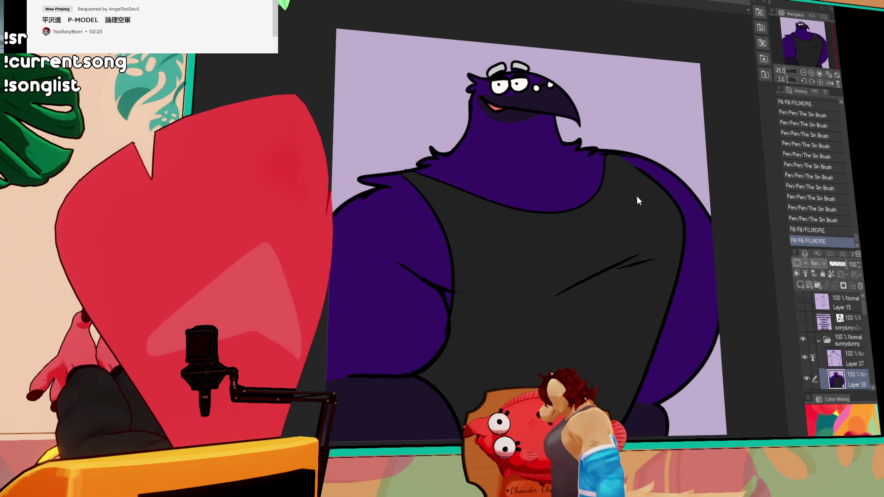
left_click(844, 357)
key("ctrl+e")
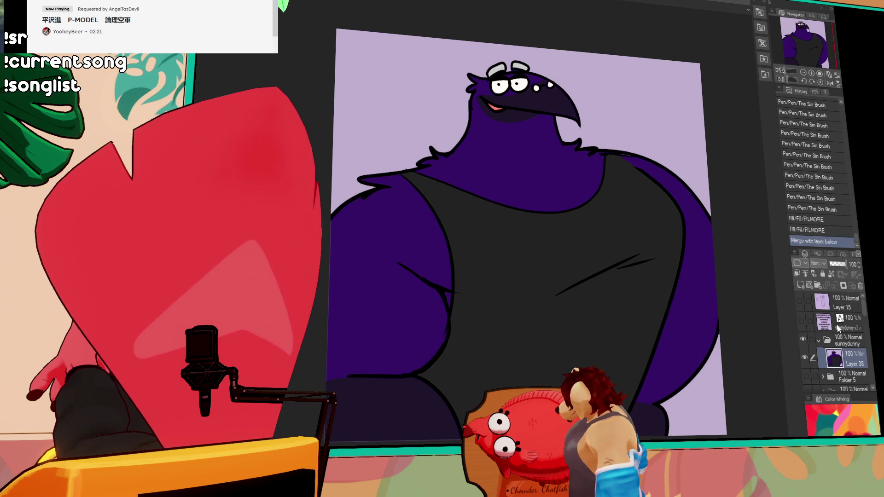
- Hide and collapse the sunnydunny folder, add an empty layer folder, then switch to MALBECTEAmorning
key("ctrl+a")
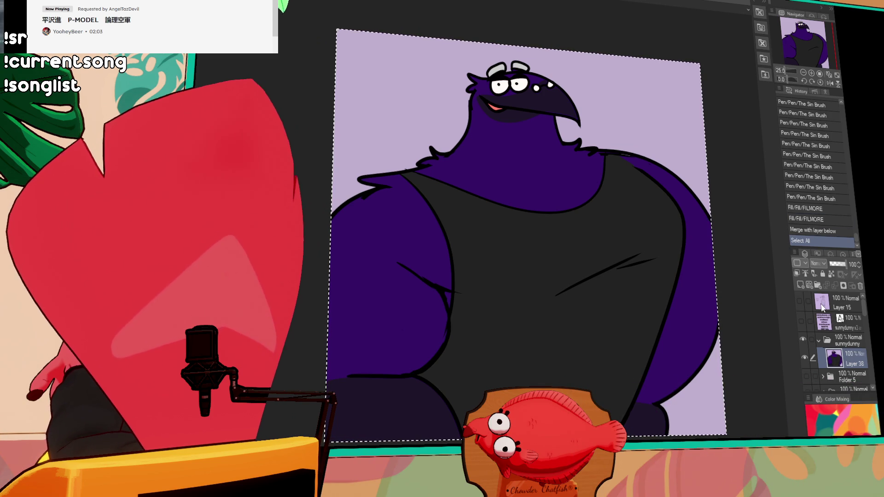
left_click(819, 341)
left_click(803, 340)
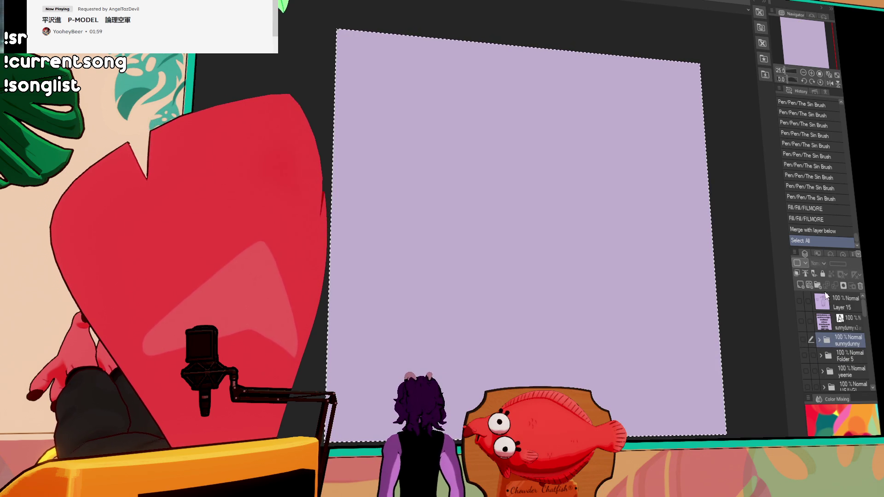
left_click(818, 286)
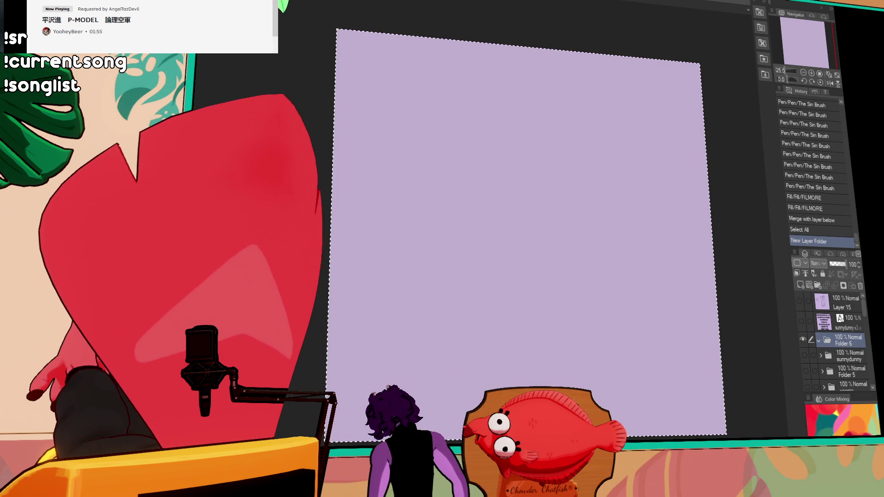
key("ctrl+Tab")
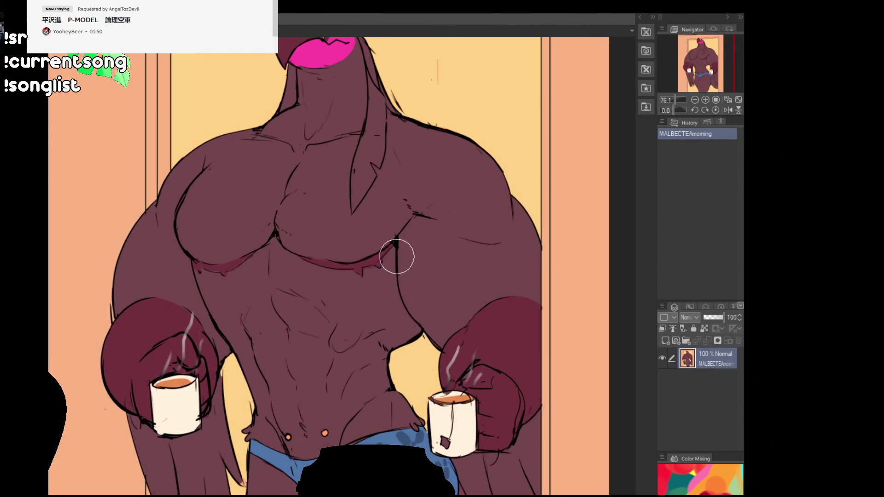
scroll(397, 257, "up", 4)
mouse_move(473, 297)
left_mouse_down()
mouse_move(485, 296)
mouse_move(473, 310)
left_mouse_up()
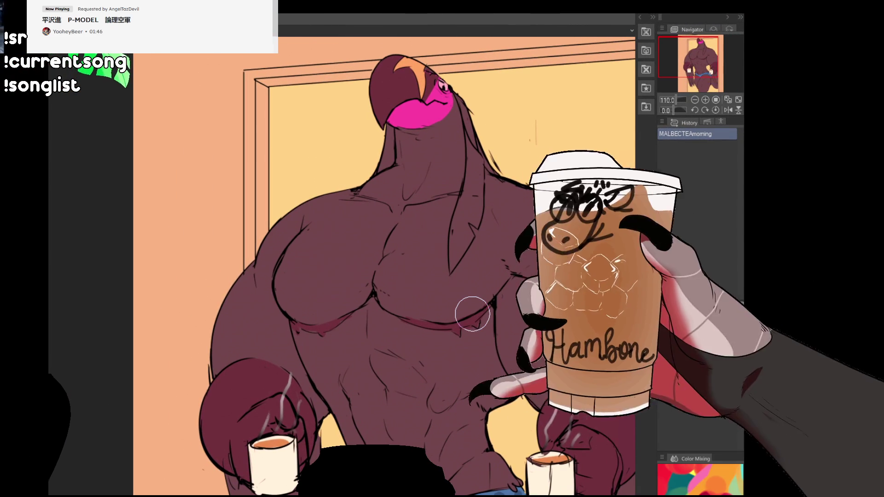
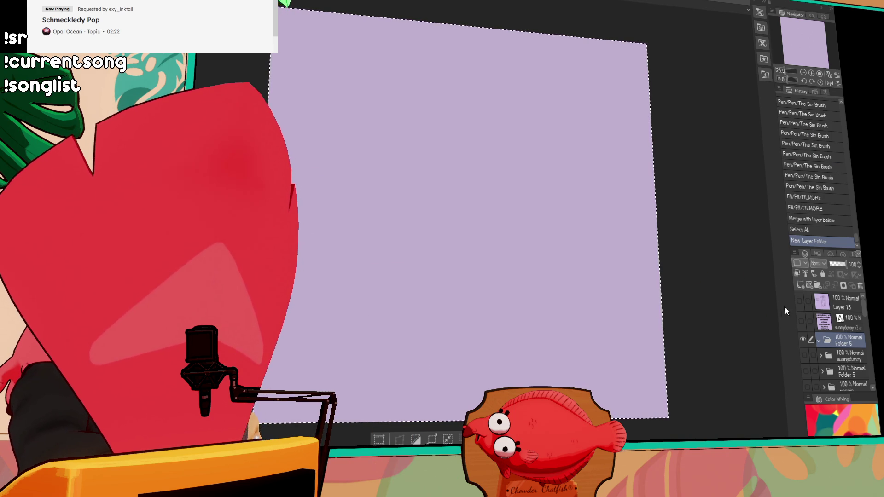
- Create a new layer folder, clear the selection, and add a new raster layer inside it
left_click(818, 287)
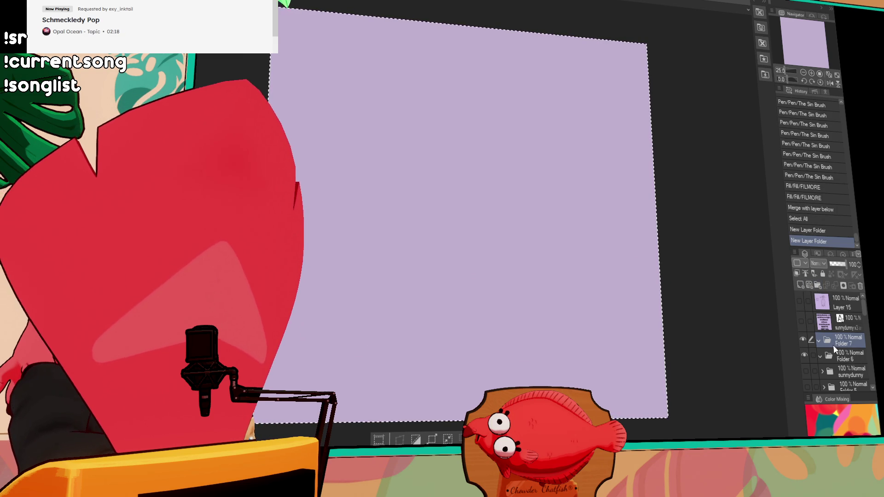
key("ctrl+d")
left_click(801, 285)
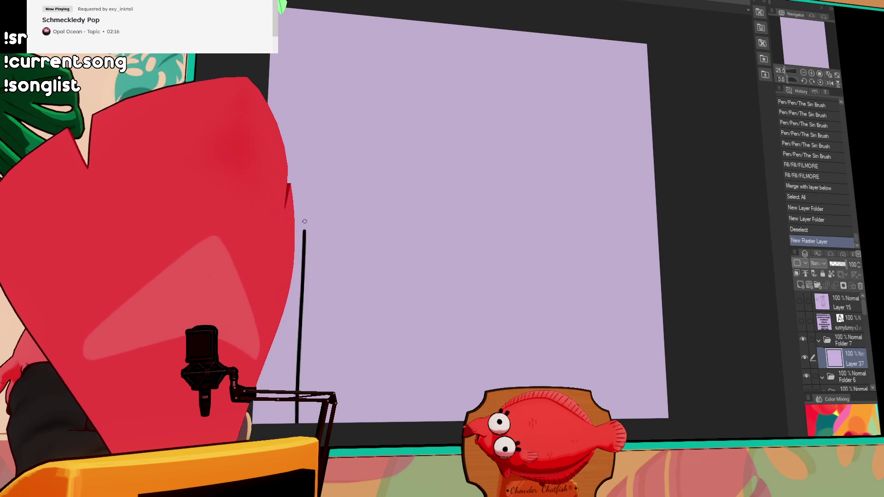
key("ctrl+z")
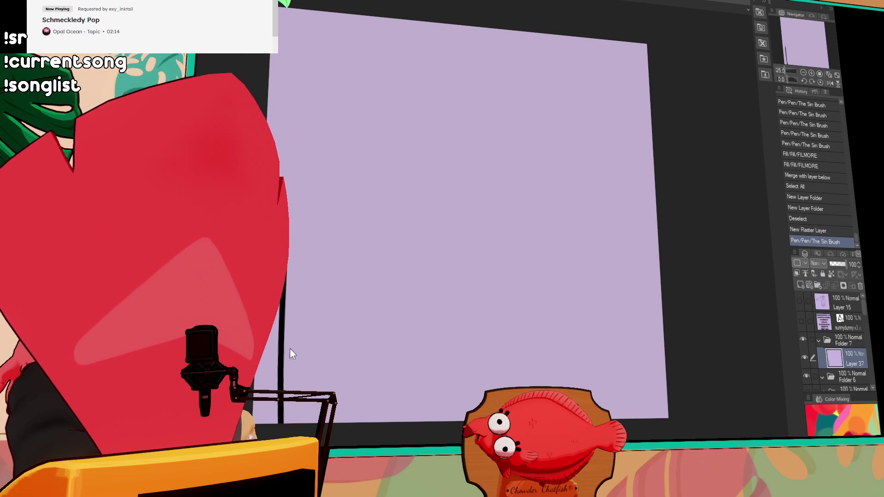
- Draw the creature's long neck curve running up the canvas
left_click_drag(288, 184, 303, 421)
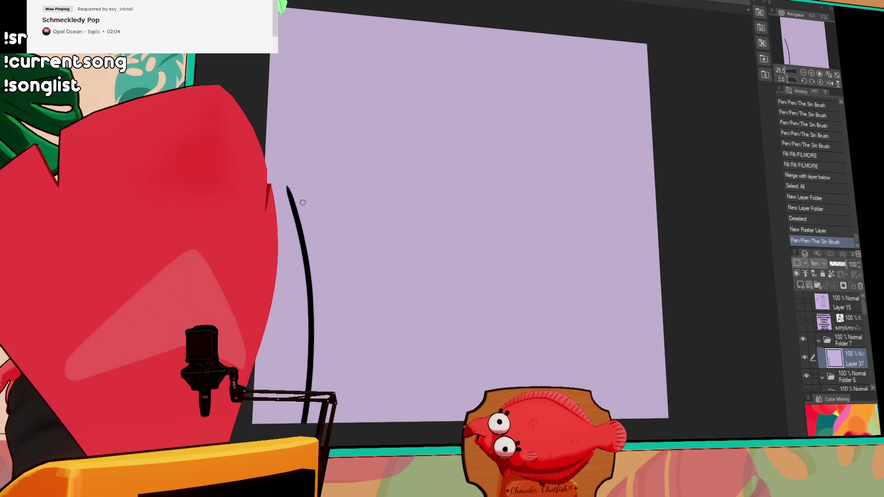
key("ctrl+z")
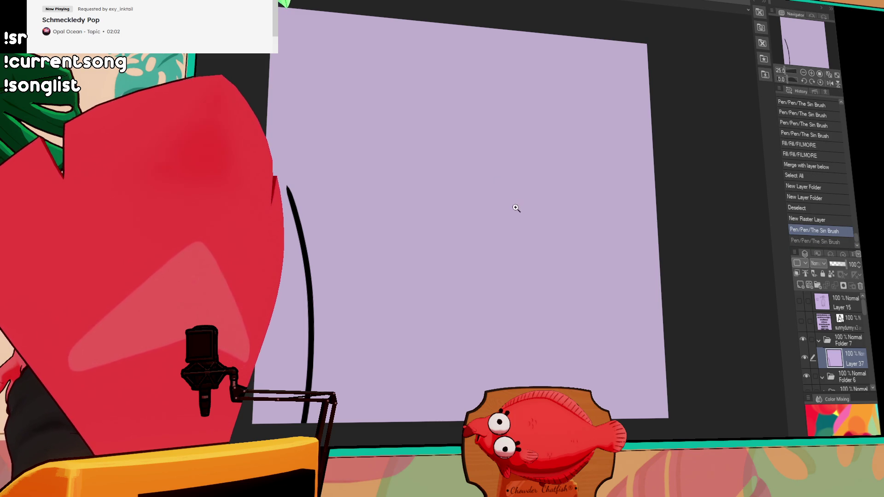
mouse_move(345, 353)
left_mouse_down()
mouse_move(301, 109)
mouse_move(335, 79)
left_mouse_up()
key("ctrl+z")
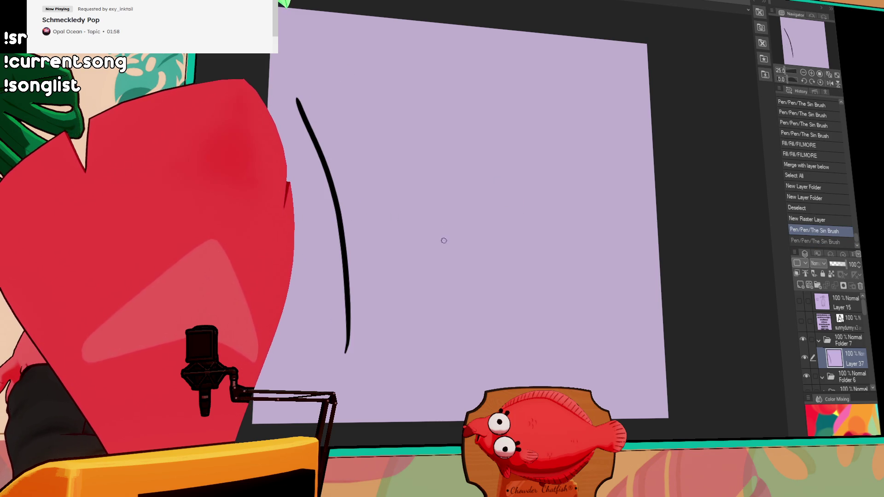
key("ctrl+z")
- Arch the line over into a flat head top and curve the snout back down-left
mouse_move(298, 100)
left_mouse_down()
mouse_move(333, 69)
mouse_move(417, 110)
mouse_move(391, 80)
left_mouse_up()
key("ctrl+z")
key("ctrl+z")
left_click_drag(298, 98, 437, 114)
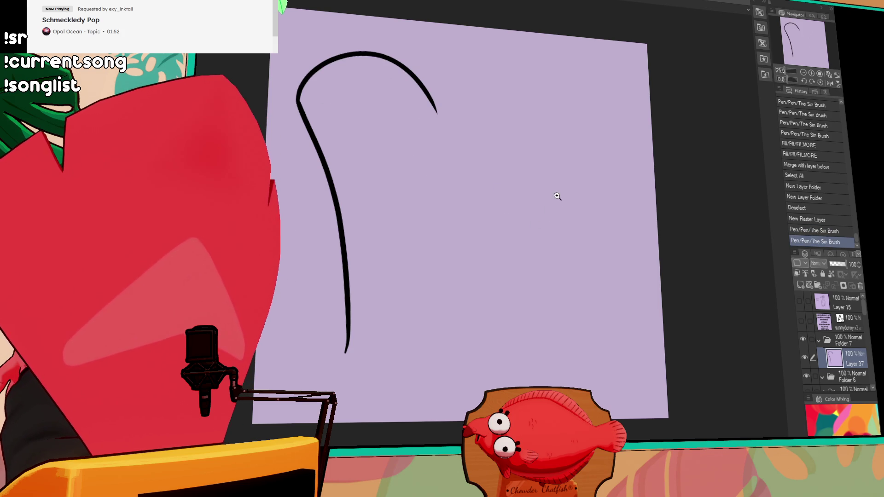
key("ctrl+z")
left_click_drag(298, 98, 498, 121)
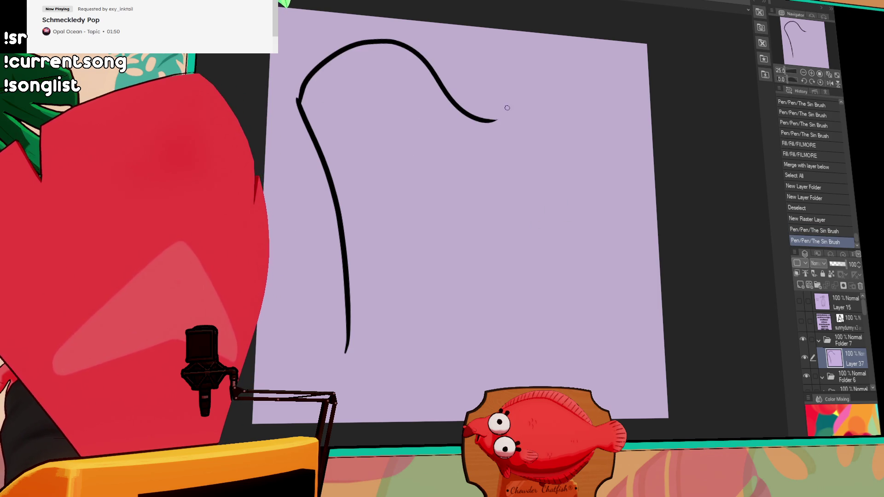
key("ctrl+z")
left_click_drag(298, 98, 492, 95)
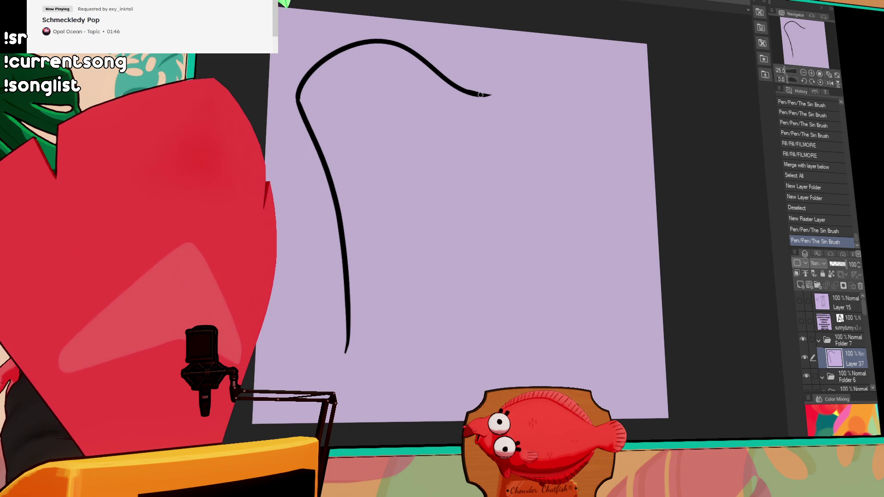
mouse_move(482, 94)
left_mouse_down()
mouse_move(494, 123)
mouse_move(411, 147)
left_mouse_up()
key("ctrl+z")
key("ctrl+z")
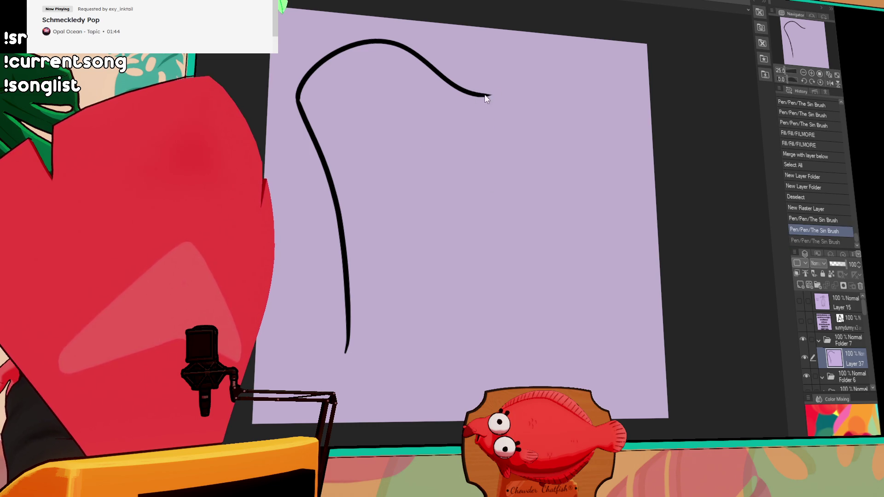
left_click_drag(491, 115, 350, 109)
key("ctrl+z")
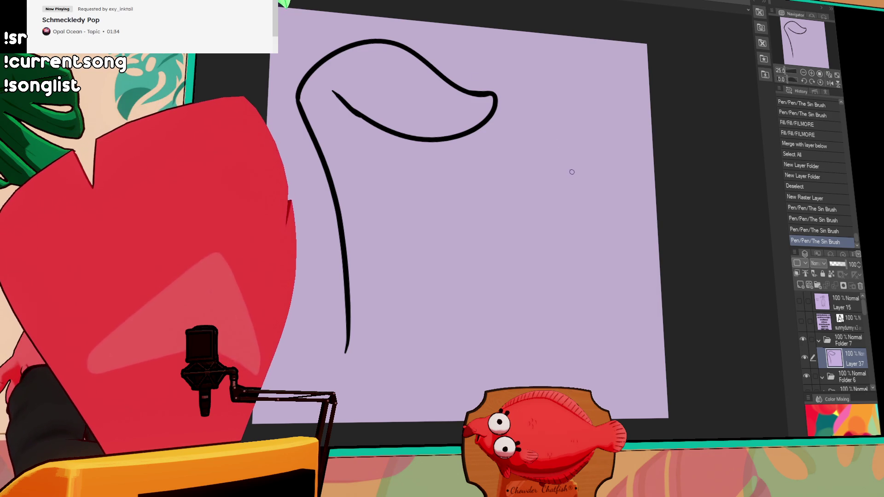
- Sketch the sunglasses strokes and the bridge between the two lenses, retrying strokes
key("ctrl+z")
mouse_move(340, 50)
left_mouse_down()
mouse_move(365, 79)
mouse_move(342, 62)
left_mouse_up()
key("ctrl+z")
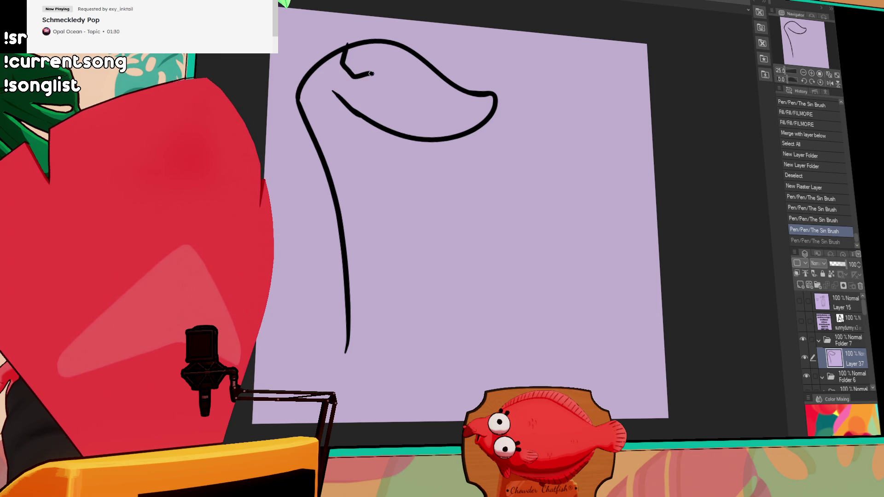
mouse_move(377, 62)
left_mouse_down()
mouse_move(396, 63)
mouse_move(394, 77)
mouse_move(394, 51)
left_mouse_up()
key("ctrl+z")
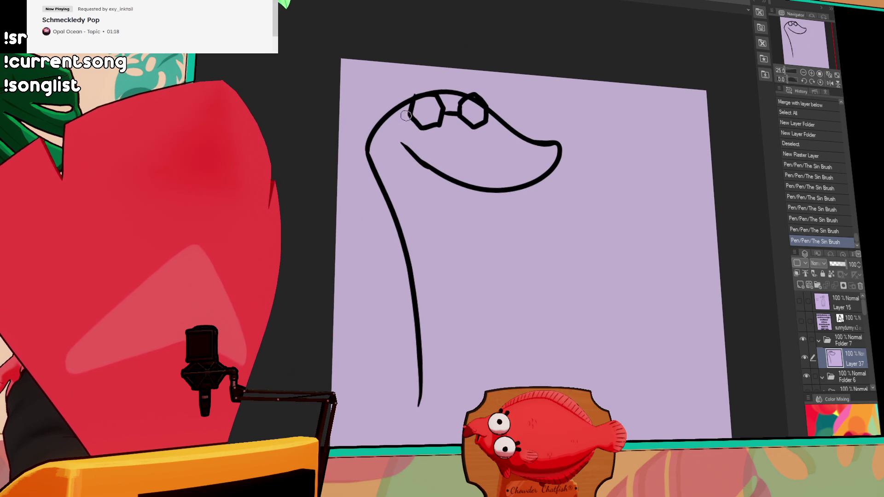
- Fill both hexagonal lenses solid black, thicken the bridge, and drag the sketch lower
left_click(412, 124)
left_click(433, 152)
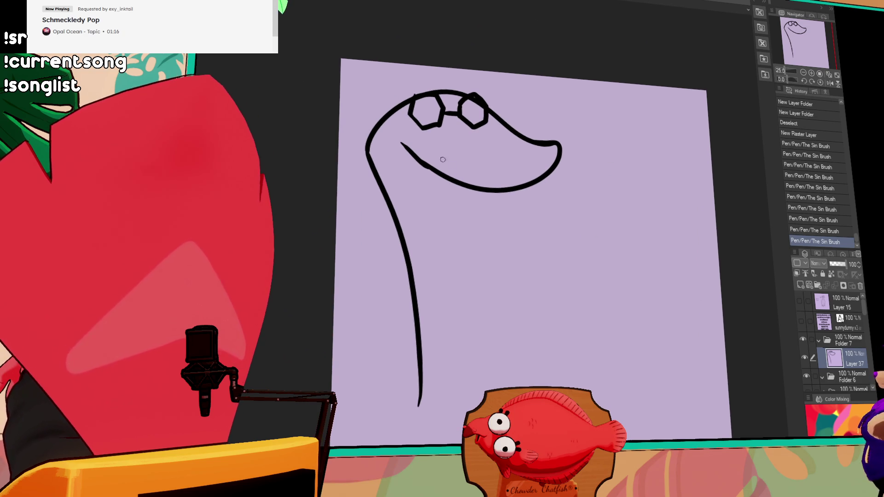
left_click(475, 126)
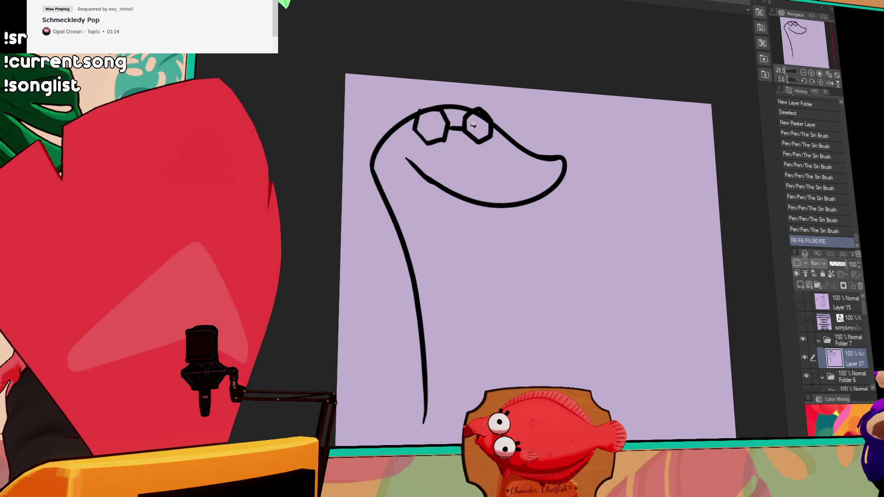
left_click(436, 125)
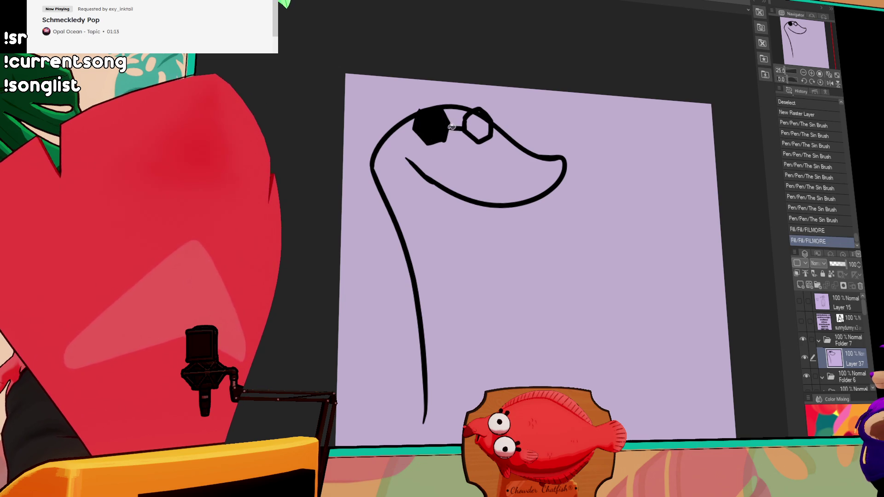
left_click(477, 125)
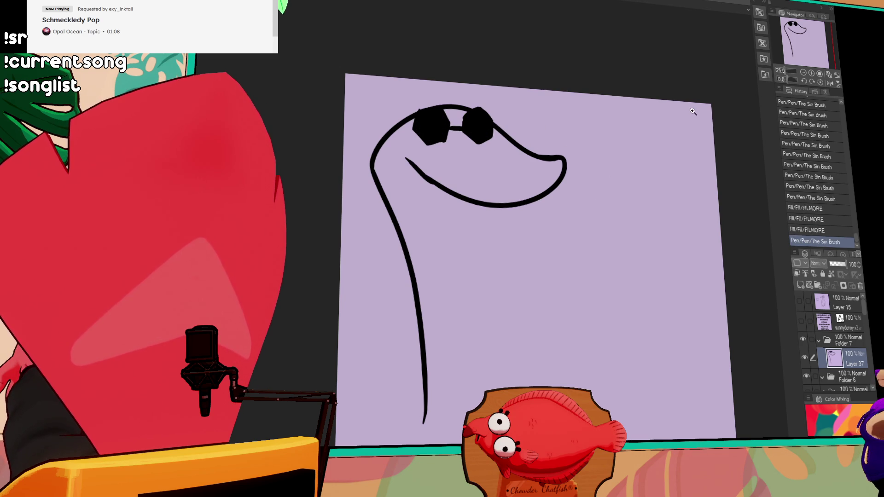
left_click_drag(448, 128, 463, 127)
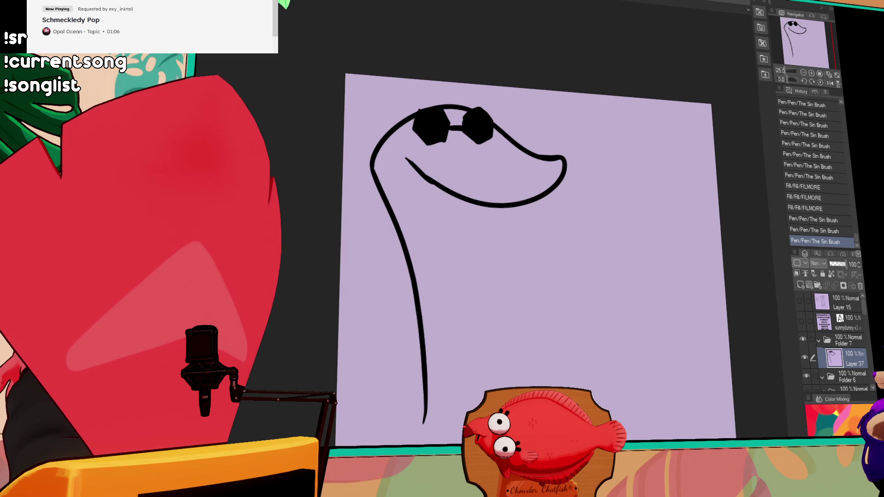
left_click_drag(524, 145, 526, 196)
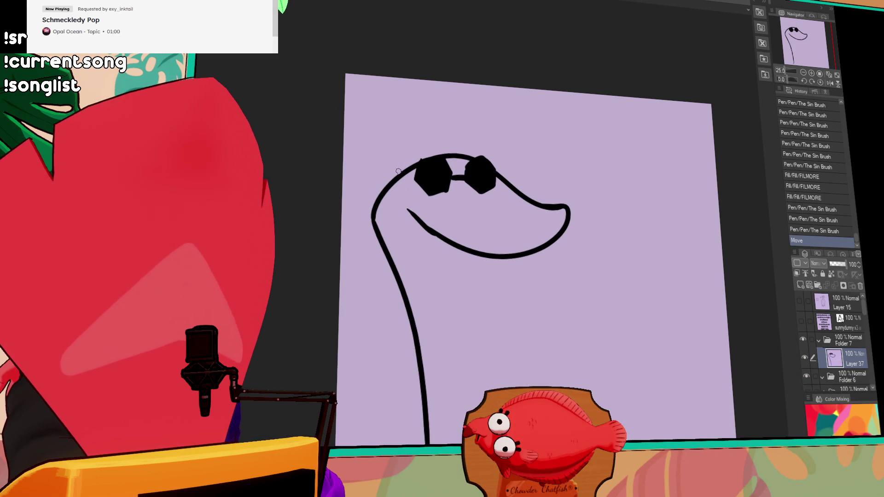
- Erase the neck line's tip and redraw a shorter neck line
mouse_move(383, 221)
left_mouse_down()
mouse_move(373, 212)
mouse_move(361, 78)
left_mouse_up()
left_click_drag(398, 183, 387, 76)
key("ctrl+z")
key("ctrl+z")
mouse_move(377, 236)
left_mouse_down()
mouse_move(363, 181)
mouse_move(464, 154)
left_mouse_up()
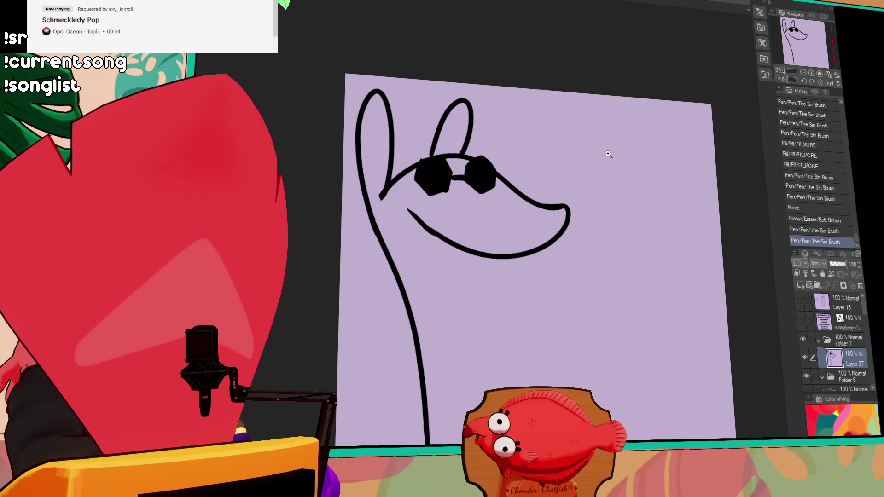
- Draw the grinning mouth with a lower lip and teeth, plus a solid black nose
mouse_move(409, 213)
left_mouse_down()
mouse_move(401, 201)
mouse_move(440, 239)
mouse_move(474, 249)
left_mouse_up()
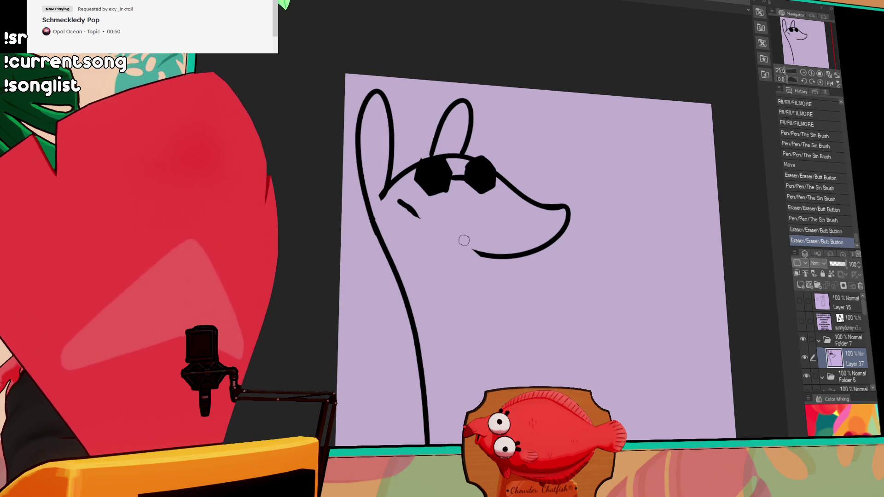
left_click_drag(428, 221, 505, 265)
left_click_drag(456, 239, 516, 256)
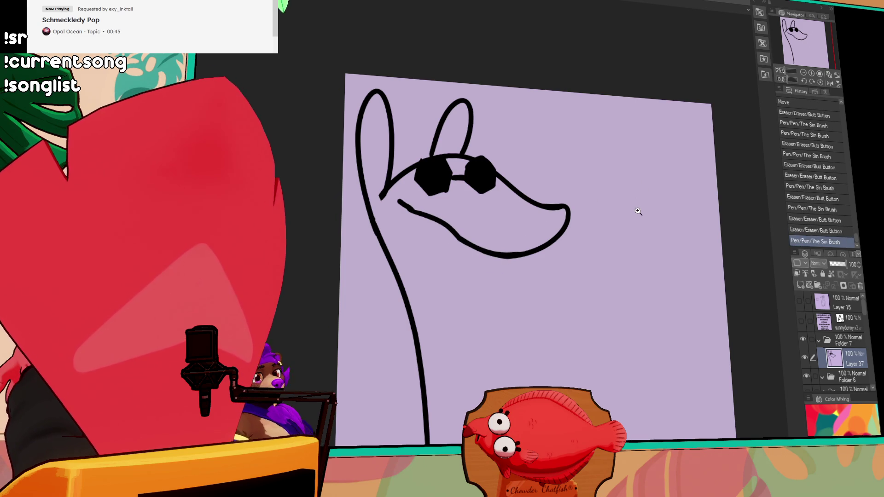
left_click_drag(548, 210, 558, 230)
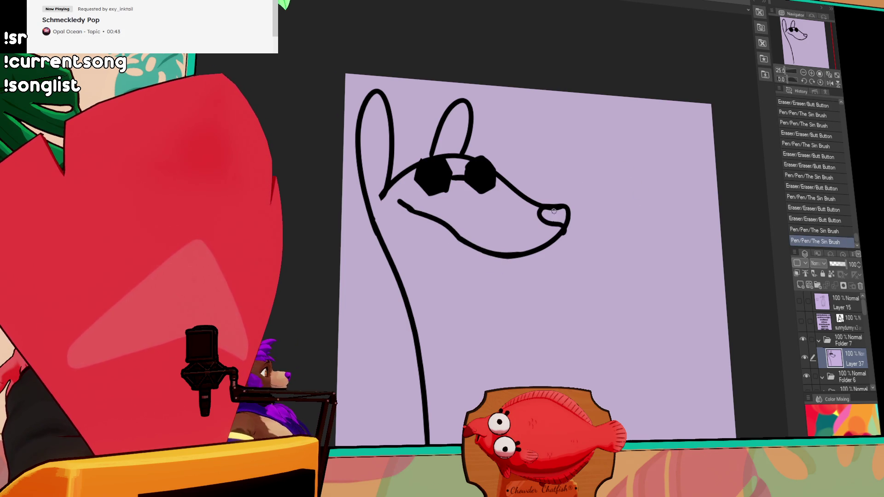
left_click_drag(546, 212, 559, 222)
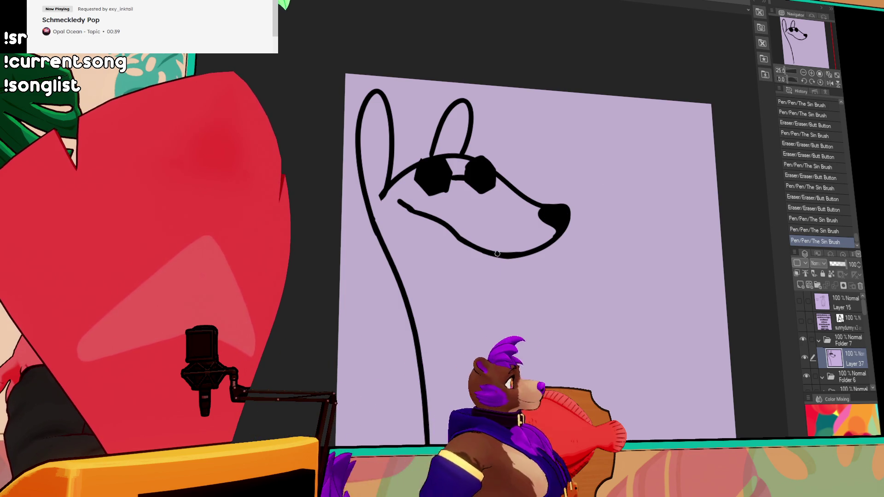
left_click_drag(410, 211, 506, 252)
mouse_move(450, 237)
left_mouse_down()
mouse_move(455, 251)
mouse_move(484, 259)
left_mouse_up()
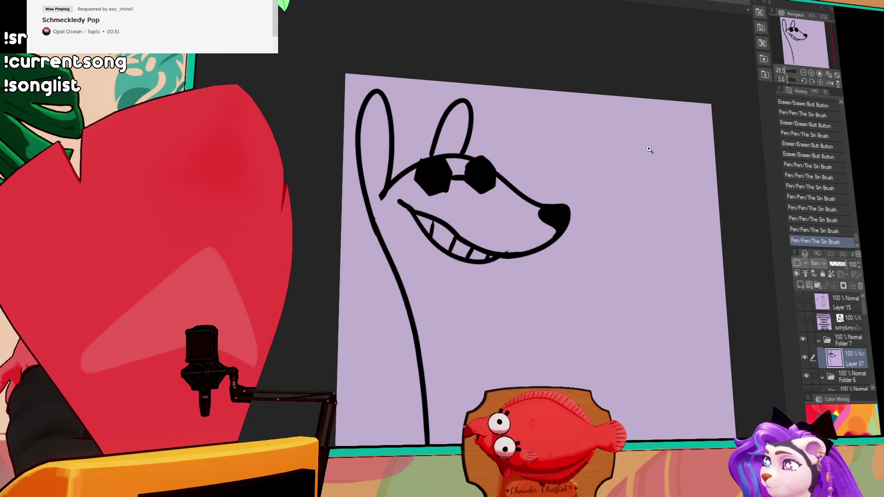
- Add lash tick marks above the left and right lenses
left_click_drag(420, 149, 423, 156)
left_click_drag(408, 157, 414, 161)
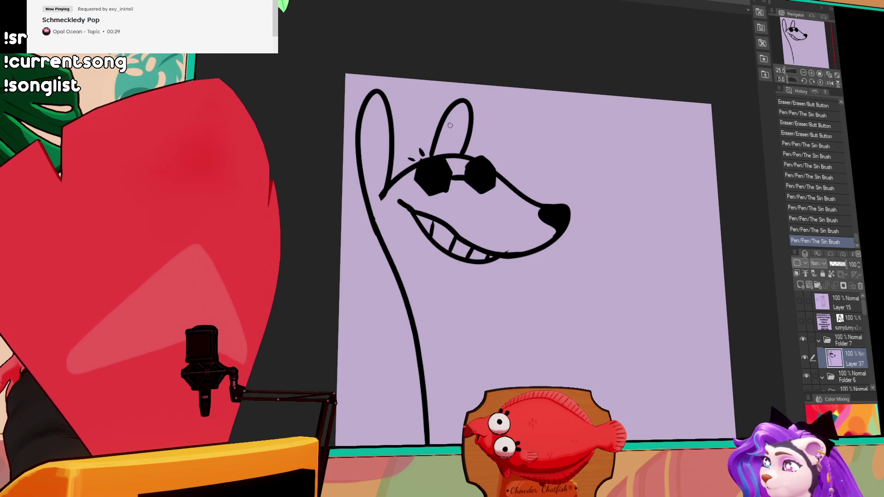
left_click_drag(491, 151, 494, 158)
left_click_drag(504, 158, 499, 162)
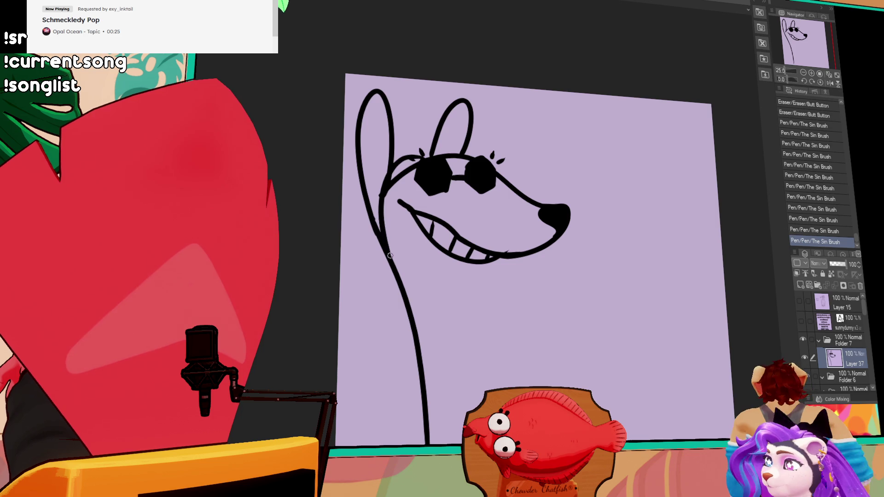
- Replace the short neck line with a looping, jagged hair tuft and erase the cheek crossing
left_click_drag(382, 197, 391, 255)
mouse_move(406, 178)
left_mouse_down()
mouse_move(400, 279)
mouse_move(361, 266)
left_mouse_up()
left_click_drag(376, 230, 356, 253)
key("e")
mouse_move(410, 233)
left_mouse_down()
mouse_move(396, 244)
mouse_move(393, 277)
mouse_move(399, 216)
left_mouse_up()
key("p")
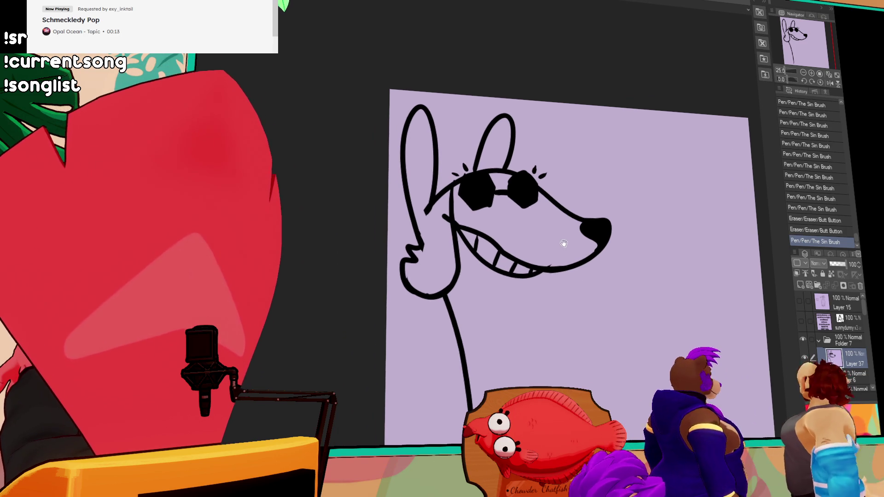
mouse_move(428, 248)
left_mouse_down()
mouse_move(416, 250)
mouse_move(431, 244)
mouse_move(436, 225)
left_mouse_up()
- Redraw the short stroke on the tuft's lower edge over several retries
key("ctrl+z")
key("ctrl+z")
key("ctrl+z")
key("ctrl+z")
mouse_move(422, 256)
left_mouse_down()
mouse_move(436, 230)
mouse_move(411, 248)
mouse_move(435, 234)
left_mouse_up()
key("ctrl+z")
key("ctrl+z")
key("ctrl+z")
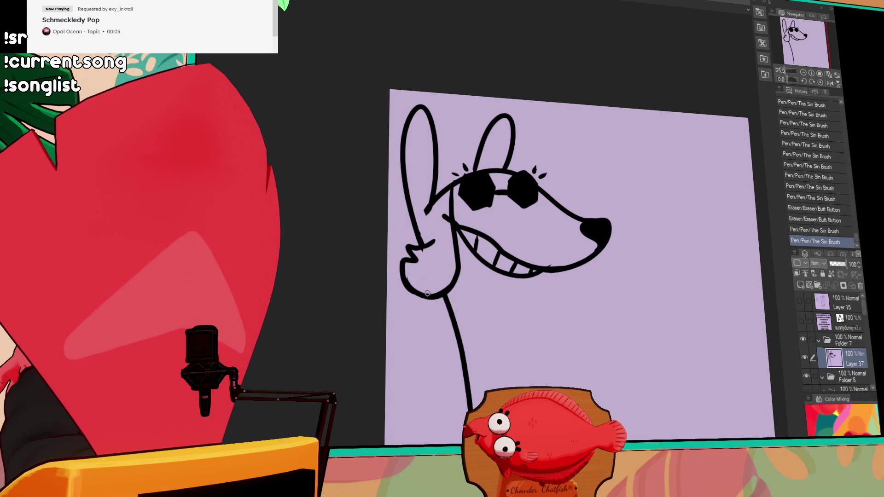
key("ctrl+z")
key("ctrl+z")
mouse_move(416, 249)
left_mouse_down()
mouse_move(434, 236)
mouse_move(436, 197)
left_mouse_up()
key("ctrl+z")
key("ctrl+z")
key("ctrl+z")
- Erase stray marks around the mouth and nose
mouse_move(631, 117)
left_mouse_down()
mouse_move(657, 213)
mouse_move(615, 183)
left_mouse_up()
scroll(599, 184, "down", 3)
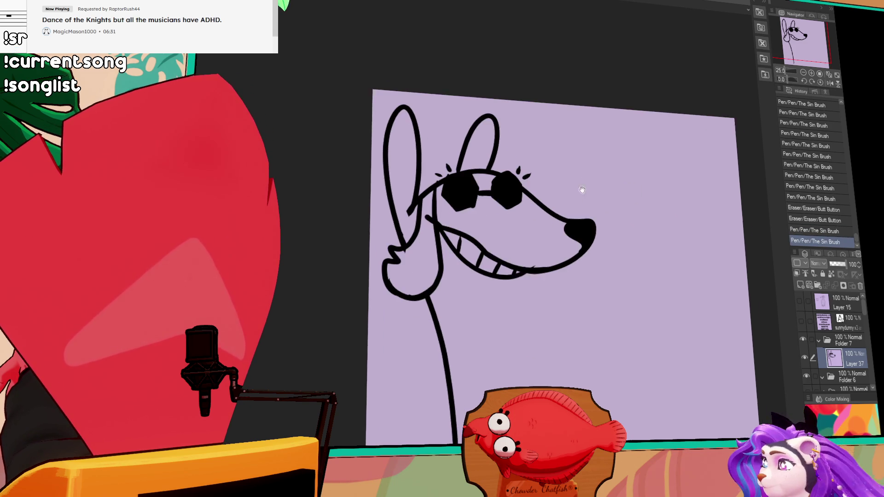
mouse_move(522, 253)
left_mouse_down()
mouse_move(537, 257)
mouse_move(532, 243)
mouse_move(559, 239)
left_mouse_up()
left_click_drag(565, 236, 563, 241)
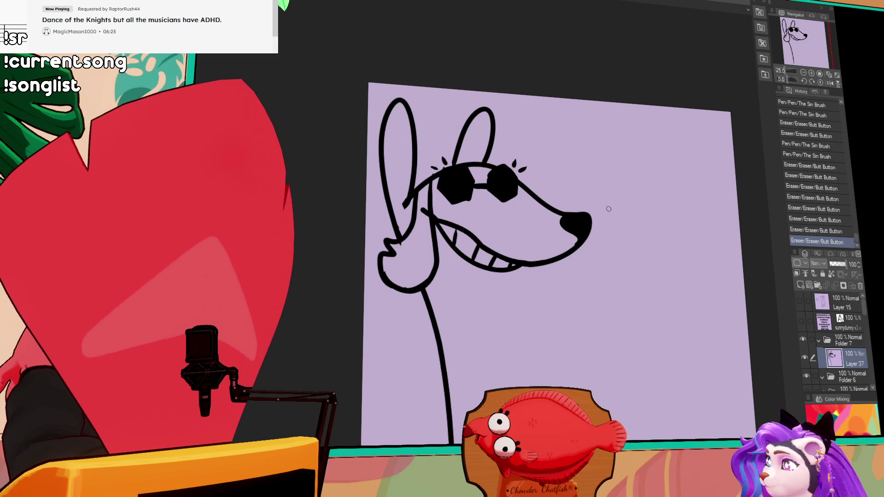
left_click_drag(588, 206, 575, 230)
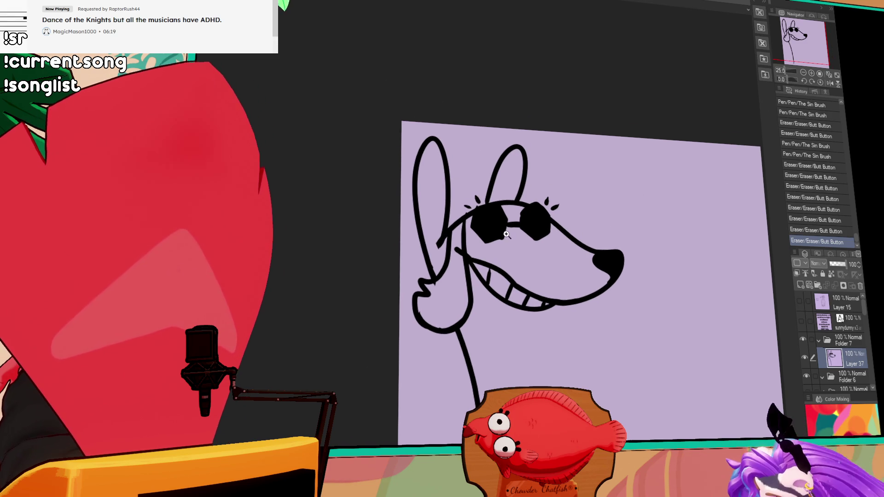
- Add a hair strand over the head and move the drawing higher on the canvas
left_click_drag(481, 201, 449, 229)
key("ctrl+z")
left_click_drag(481, 205, 494, 198)
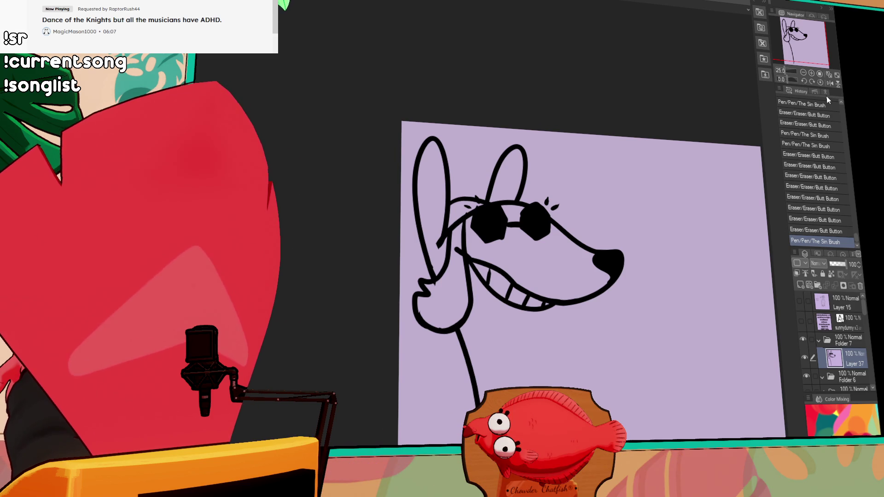
mouse_move(615, 169)
left_mouse_down()
mouse_move(560, 264)
mouse_move(587, 227)
mouse_move(620, 231)
mouse_move(621, 214)
left_mouse_up()
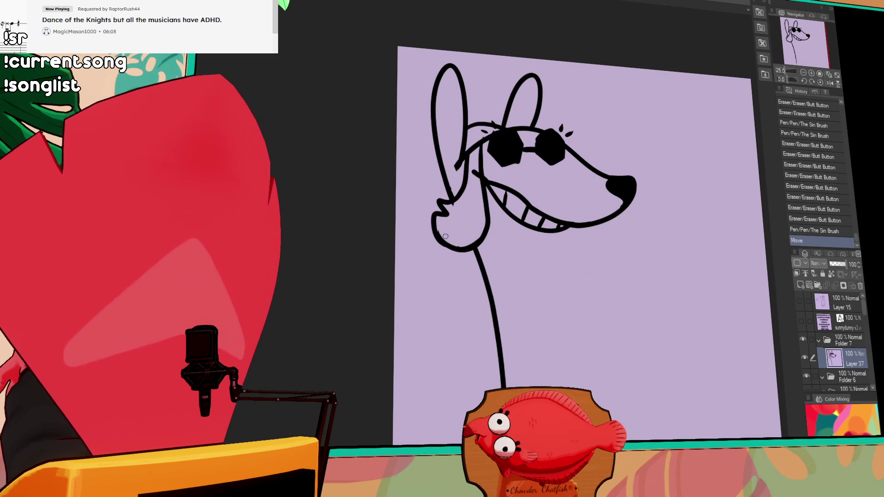
- Finish the jagged hand outline beside the neck and erase the neck line's bottom
mouse_move(414, 280)
left_mouse_down()
mouse_move(430, 318)
mouse_move(476, 320)
mouse_move(496, 295)
left_mouse_up()
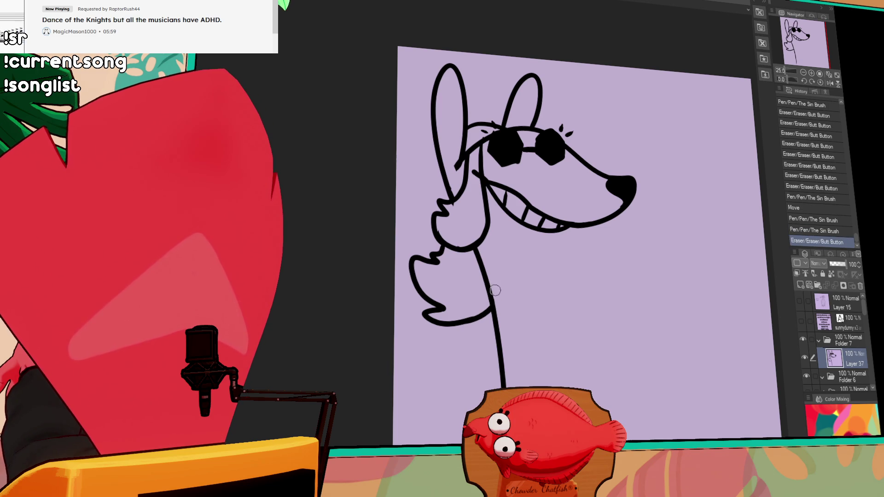
mouse_move(555, 265)
left_mouse_down()
mouse_move(548, 343)
mouse_move(524, 350)
left_mouse_up()
key("ctrl+z")
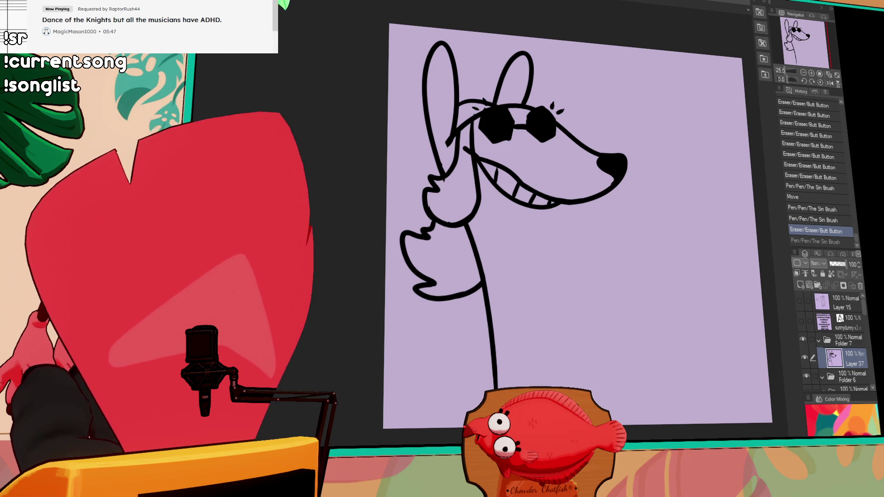
mouse_move(496, 388)
left_mouse_down()
mouse_move(488, 338)
mouse_move(492, 383)
mouse_move(440, 392)
mouse_move(404, 426)
left_mouse_up()
- Extend both neck lines downward and erase stray bits at the neck's bend and ear
mouse_move(548, 205)
left_mouse_down()
mouse_move(552, 299)
mouse_move(535, 386)
left_mouse_up()
left_click_drag(544, 356, 600, 405)
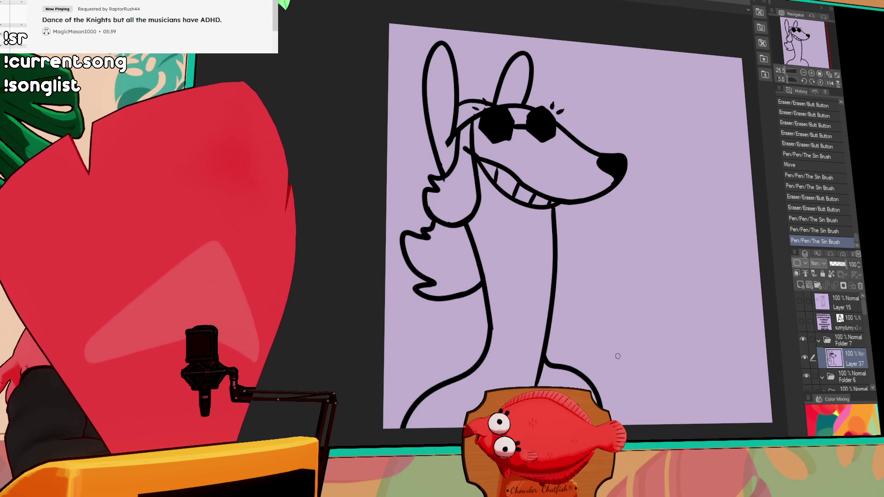
left_click(539, 384)
left_click(537, 380)
left_click(535, 376)
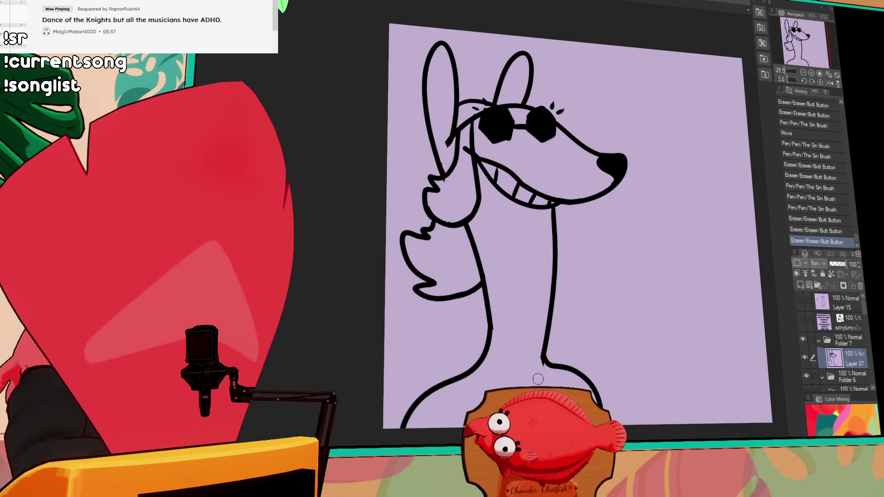
left_click(551, 357)
left_click(557, 349)
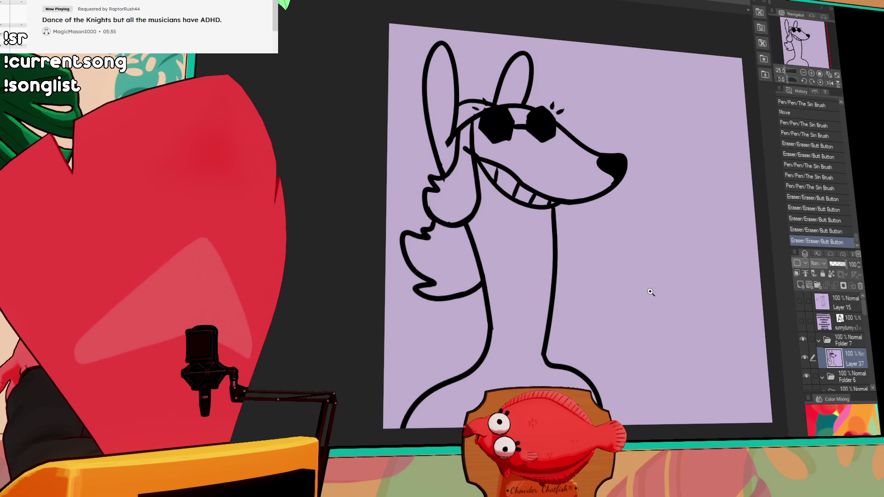
left_click(469, 151)
left_click(469, 145)
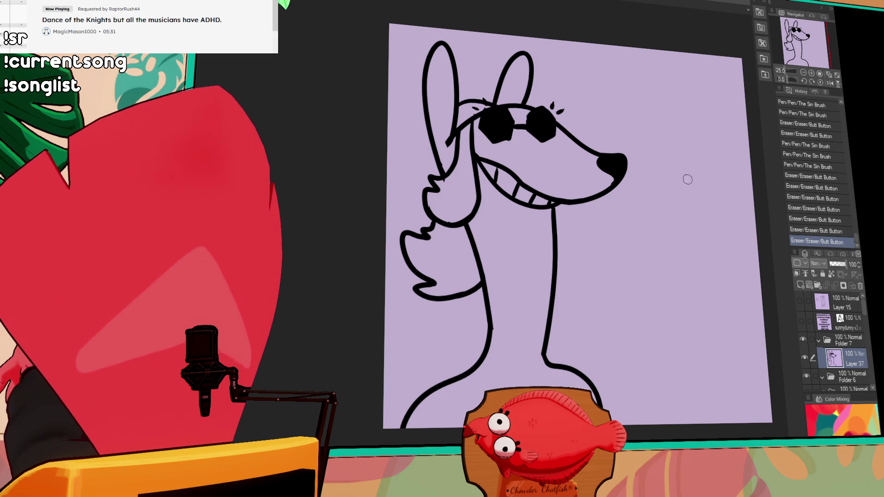
- Draw the neck's base curve and vertical shoulder lines down to the canvas bottom
left_click_drag(674, 227, 654, 190)
left_click_drag(456, 325, 526, 333)
key("ctrl+z")
mouse_move(456, 325)
left_mouse_down()
mouse_move(525, 334)
mouse_move(521, 339)
left_mouse_up()
left_click_drag(438, 334, 446, 383)
left_click_drag(541, 327, 548, 383)
left_click_drag(637, 270, 626, 264)
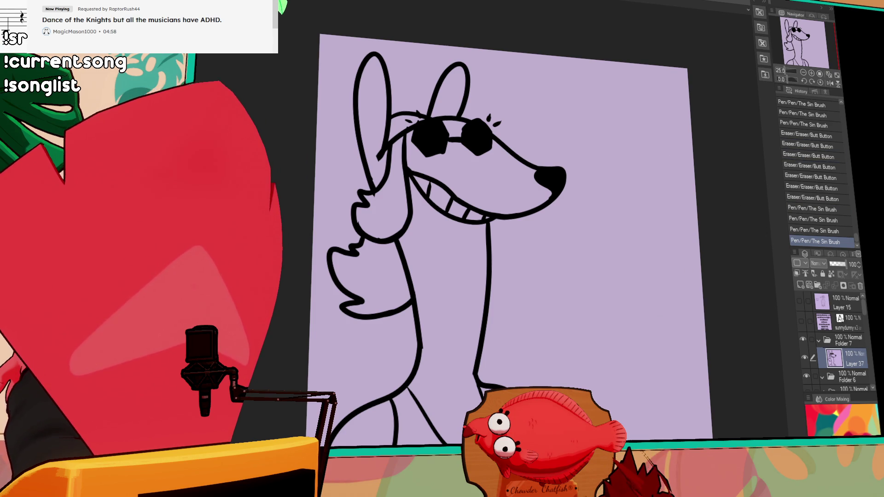
left_click_drag(438, 126, 444, 122)
- Fill a small black patch at the base of the second ear
key("ctrl+z")
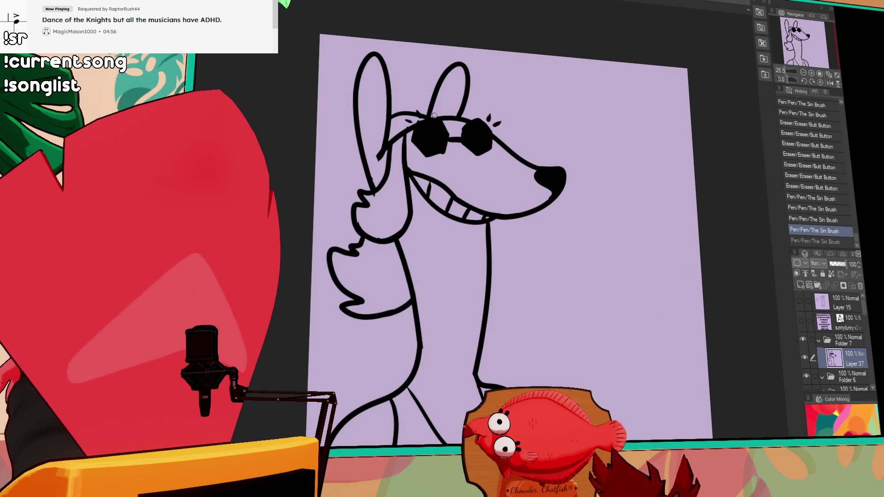
left_click_drag(450, 84, 458, 116)
key("ctrl+z")
mouse_move(449, 83)
left_mouse_down()
mouse_move(461, 113)
mouse_move(443, 115)
mouse_move(467, 114)
left_mouse_up()
left_click_drag(462, 112, 469, 115)
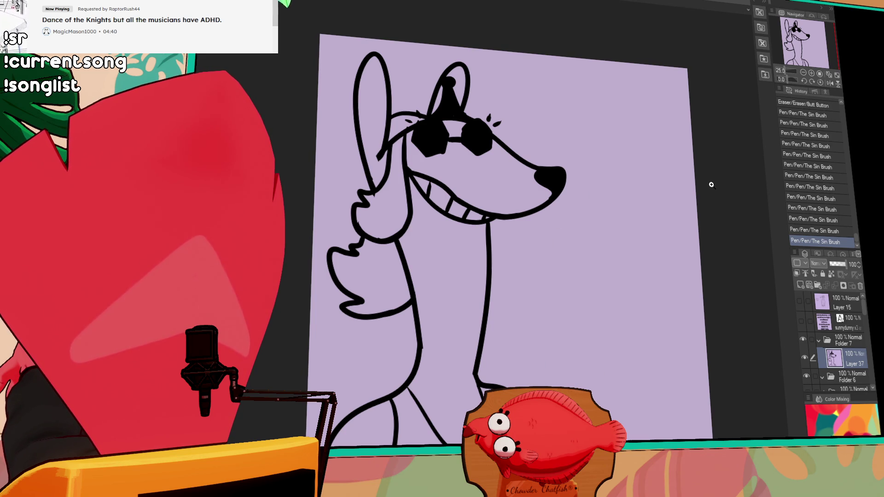
key("ctrl+z")
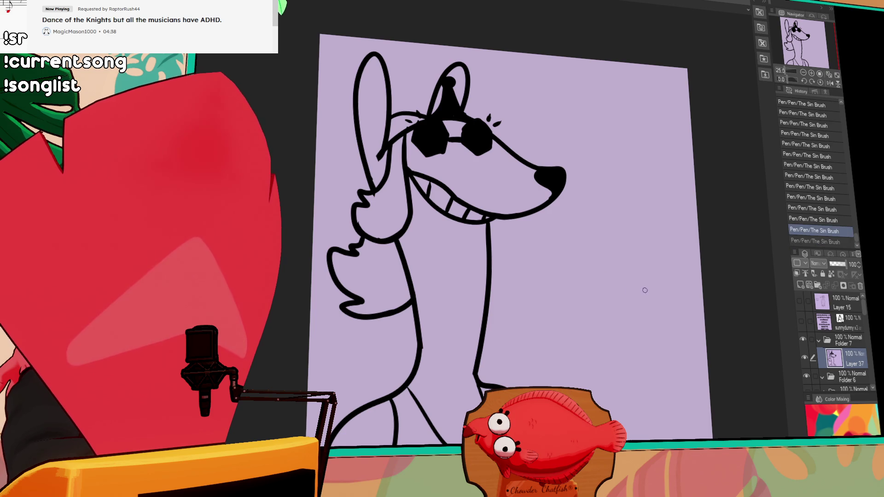
- Start a wavy outline to the right of the snout, trimming its end stroke
mouse_move(633, 271)
left_mouse_down()
mouse_move(577, 258)
mouse_move(551, 290)
mouse_move(619, 304)
mouse_move(657, 293)
left_mouse_up()
key("ctrl+z")
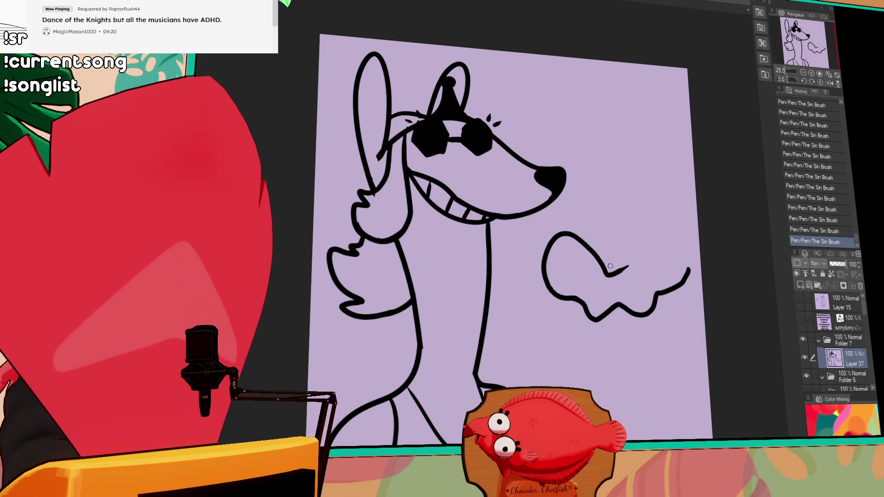
mouse_move(607, 278)
left_mouse_down()
mouse_move(627, 267)
mouse_move(601, 271)
mouse_move(598, 261)
mouse_move(610, 273)
mouse_move(634, 263)
left_mouse_up()
- Rework the outline beside the snout into a rounded looping top with a hooked end
key("ctrl+z")
key("ctrl+y")
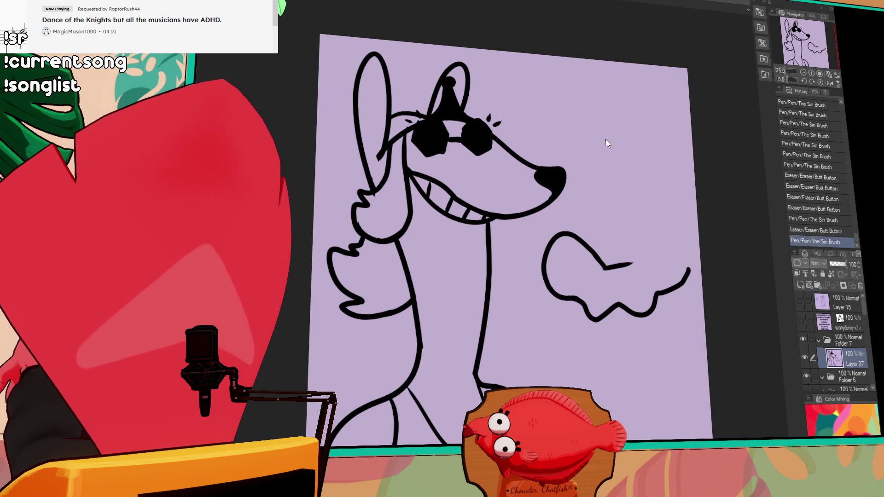
left_click_drag(572, 253, 601, 263)
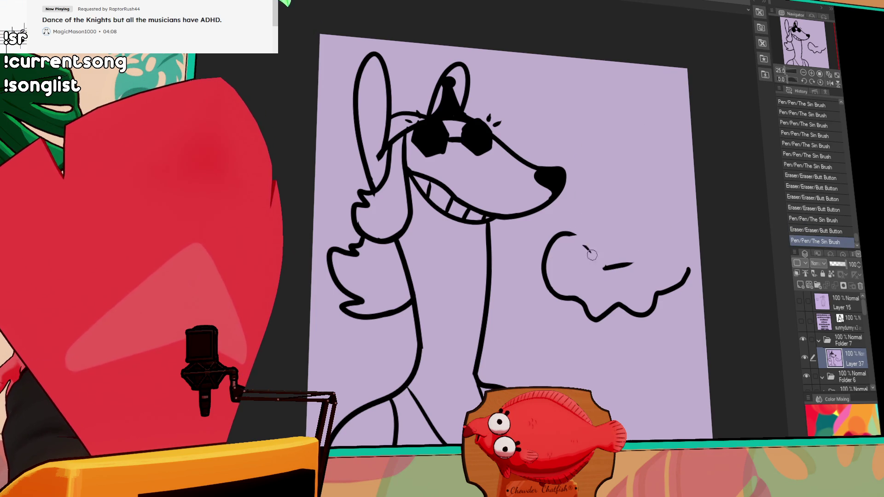
mouse_move(557, 244)
left_mouse_down()
mouse_move(567, 229)
mouse_move(599, 259)
mouse_move(595, 243)
left_mouse_up()
mouse_move(553, 245)
left_mouse_down()
mouse_move(603, 231)
mouse_move(599, 276)
mouse_move(635, 275)
mouse_move(606, 276)
left_mouse_up()
left_click_drag(608, 275, 619, 268)
- Draw a small loop on top, fill it solid black, and add another small curl
left_click_drag(592, 216, 615, 230)
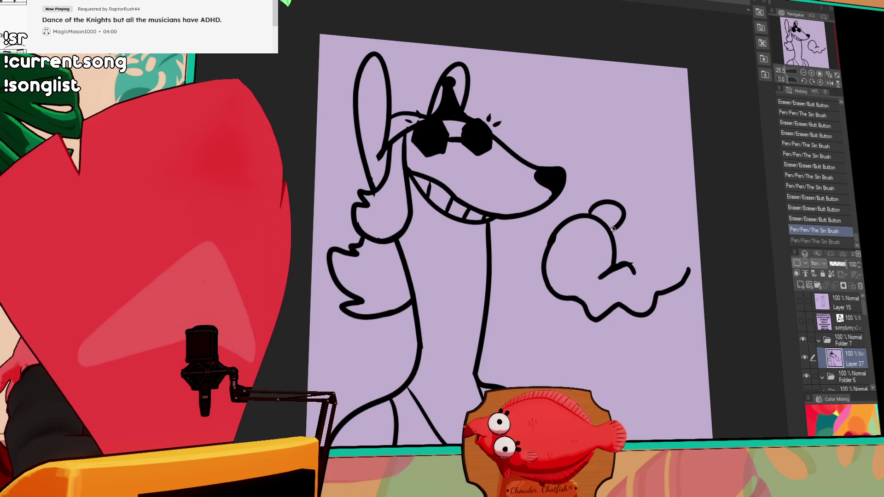
key("g")
left_click(607, 213)
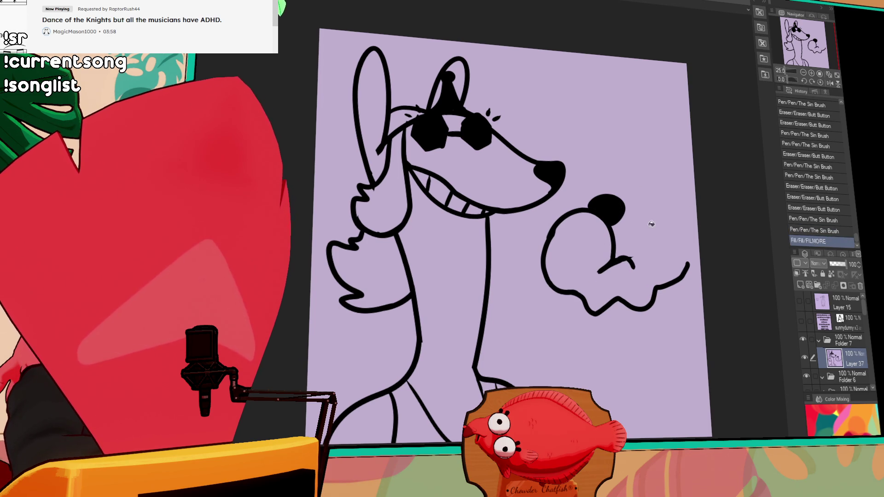
mouse_move(627, 255)
left_mouse_down()
mouse_move(652, 244)
mouse_move(632, 261)
left_mouse_up()
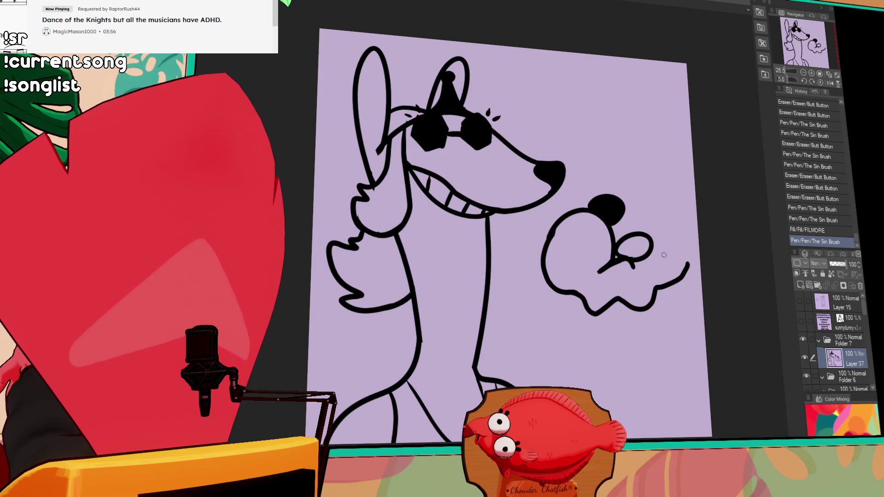